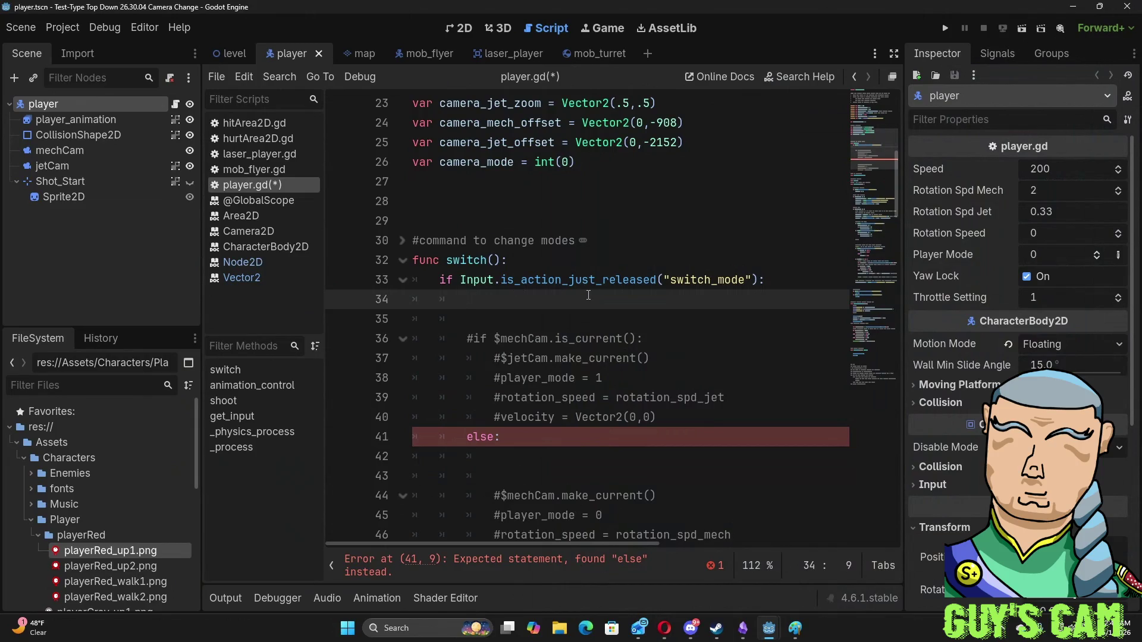
- Fold the animation_control and shoot functions to shorten the script view
{"action": "scroll", "coordinate": [588, 296], "scroll_direction": "up", "scroll_amount": 2}
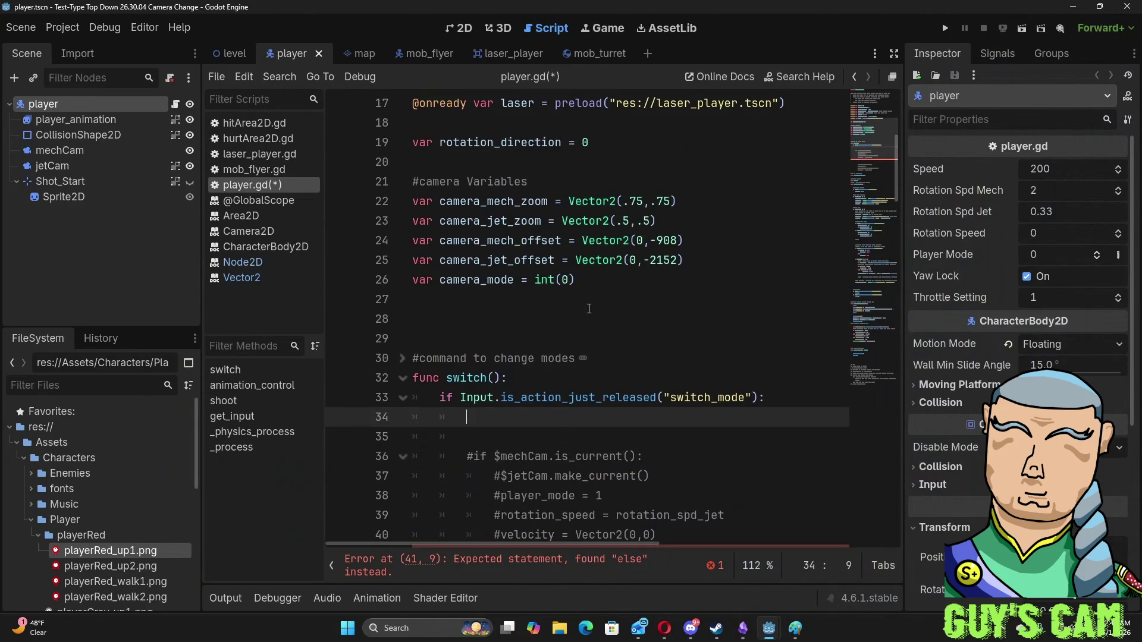
{"action": "scroll", "coordinate": [588, 309], "scroll_direction": "up", "scroll_amount": 4}
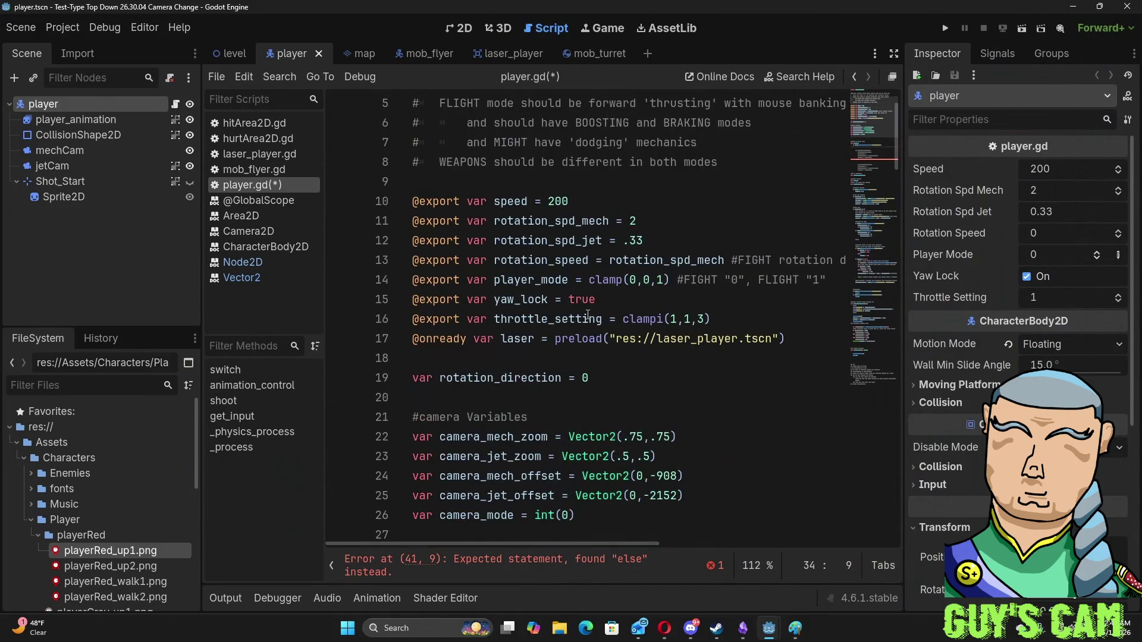
{"action": "scroll", "coordinate": [588, 315], "scroll_direction": "down", "scroll_amount": 4}
{"action": "scroll", "coordinate": [523, 280], "scroll_direction": "up", "scroll_amount": 4}
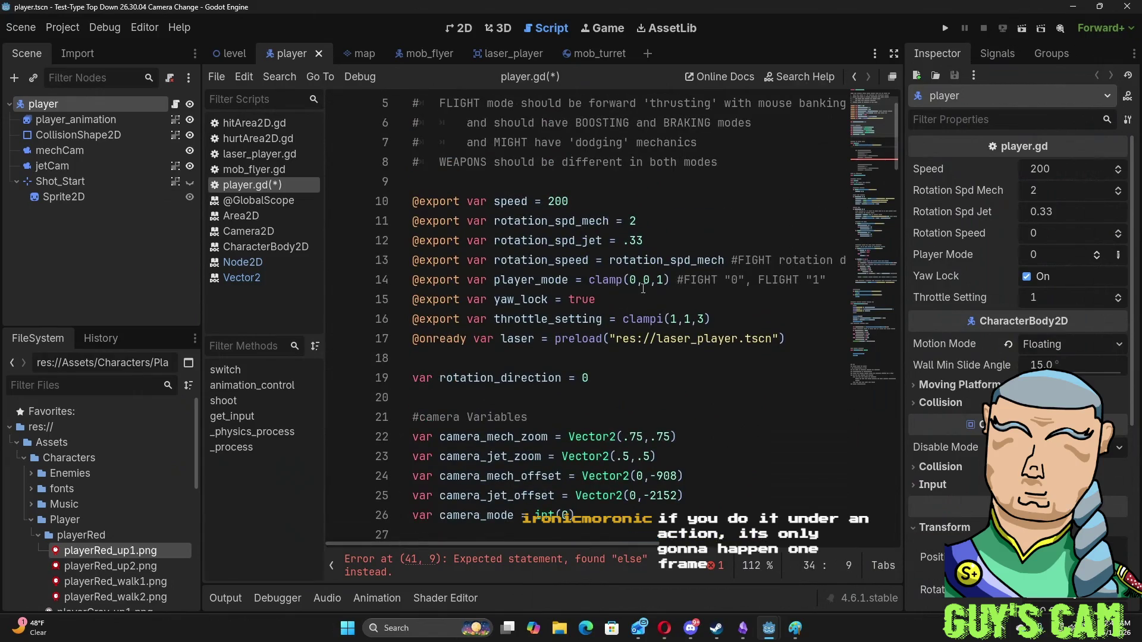
{"action": "scroll", "coordinate": [642, 287], "scroll_direction": "down", "scroll_amount": 5}
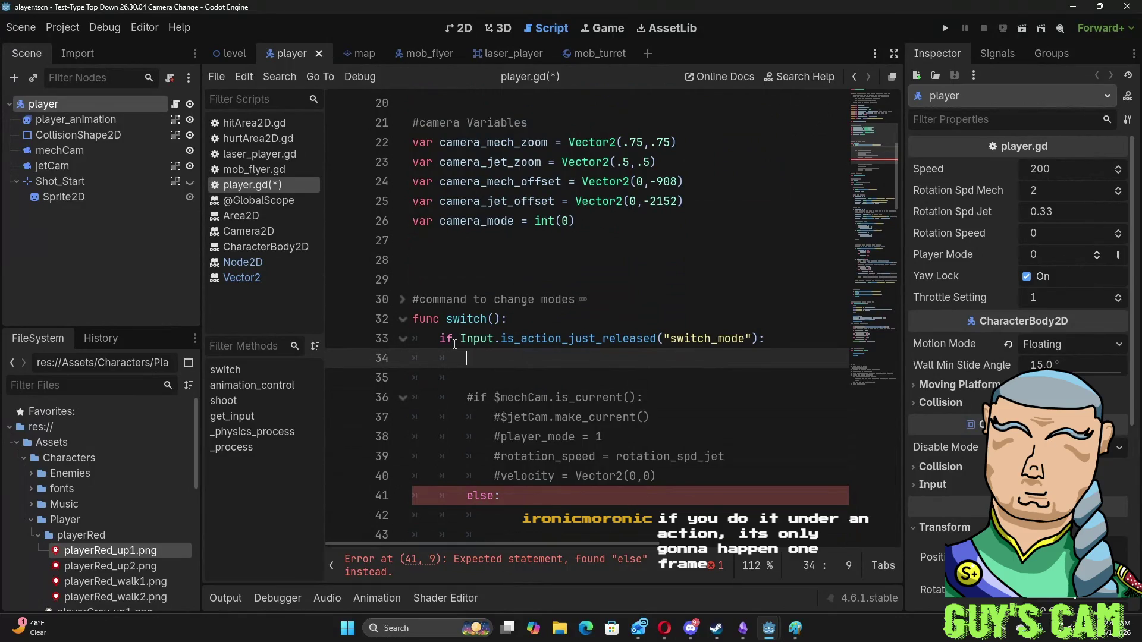
{"action": "mouse_move", "coordinate": [553, 337]}
{"action": "mouse_move", "coordinate": [474, 333]}
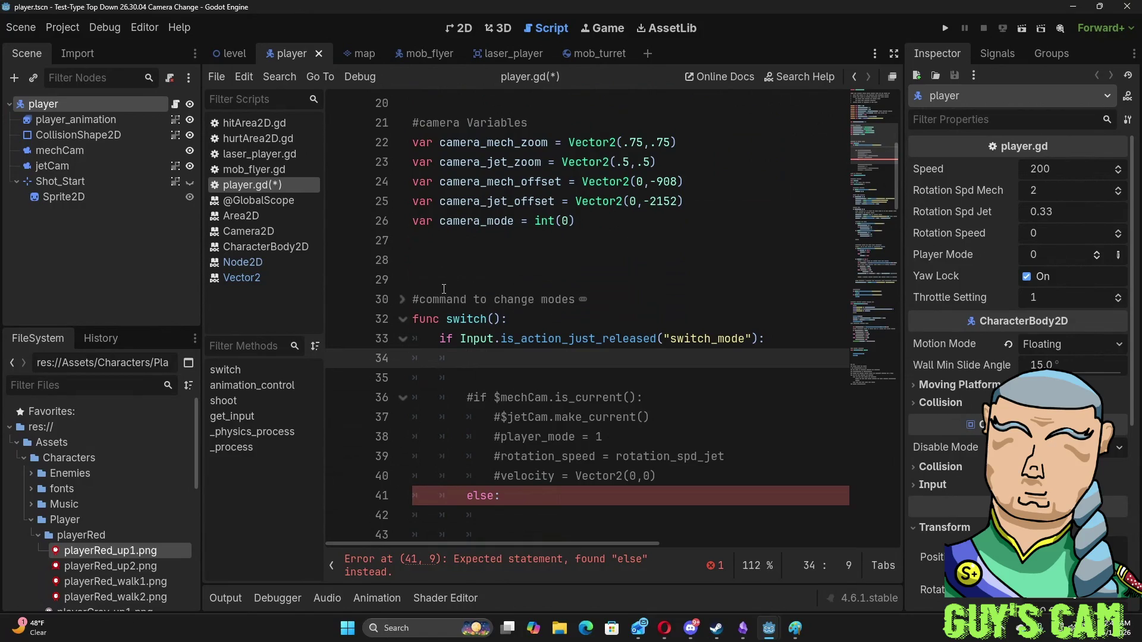
{"action": "scroll", "coordinate": [432, 357], "scroll_direction": "down", "scroll_amount": 3}
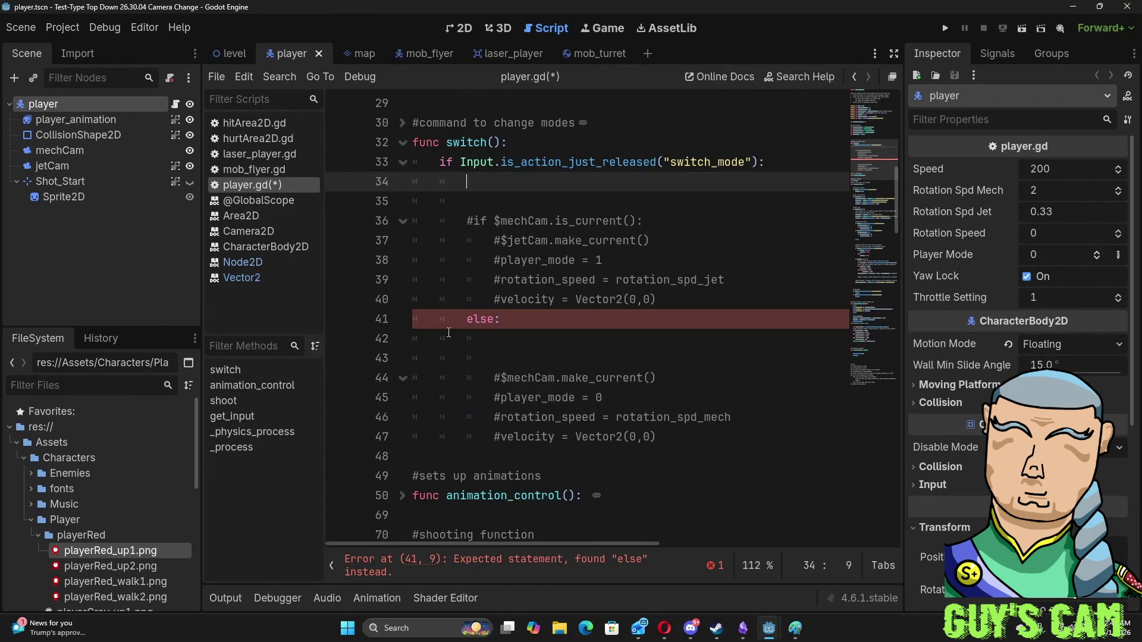
{"action": "scroll", "coordinate": [449, 332], "scroll_direction": "down", "scroll_amount": 2}
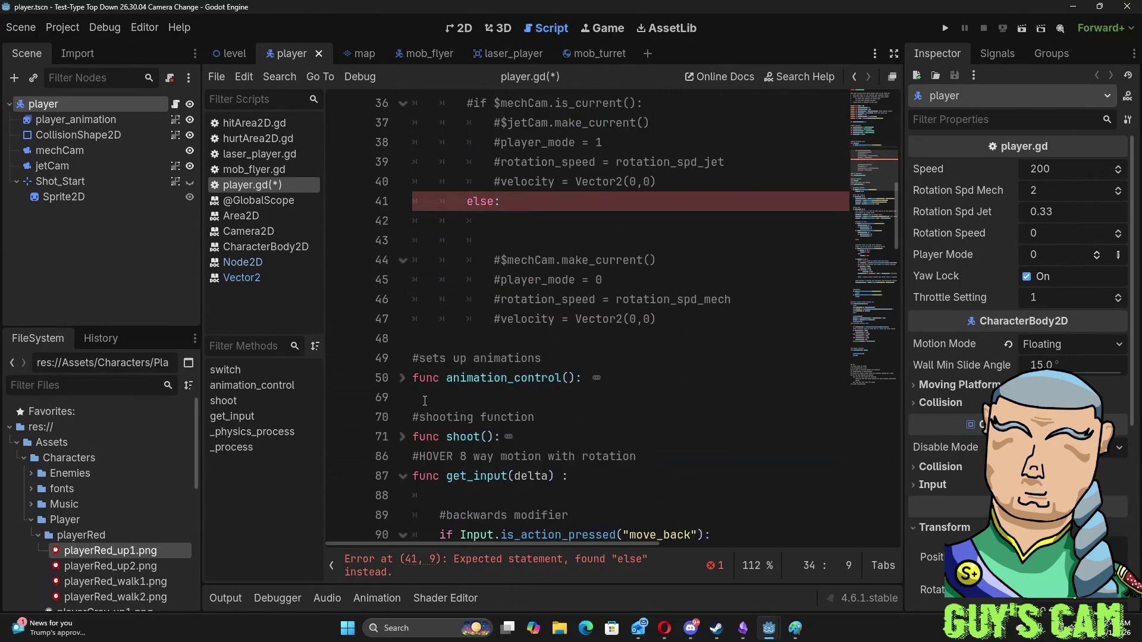
{"action": "left_click", "coordinate": [403, 379]}
{"action": "left_click", "coordinate": [402, 379]}
{"action": "scroll", "coordinate": [402, 298], "scroll_direction": "down", "scroll_amount": 3}
{"action": "left_click", "coordinate": [403, 259]}
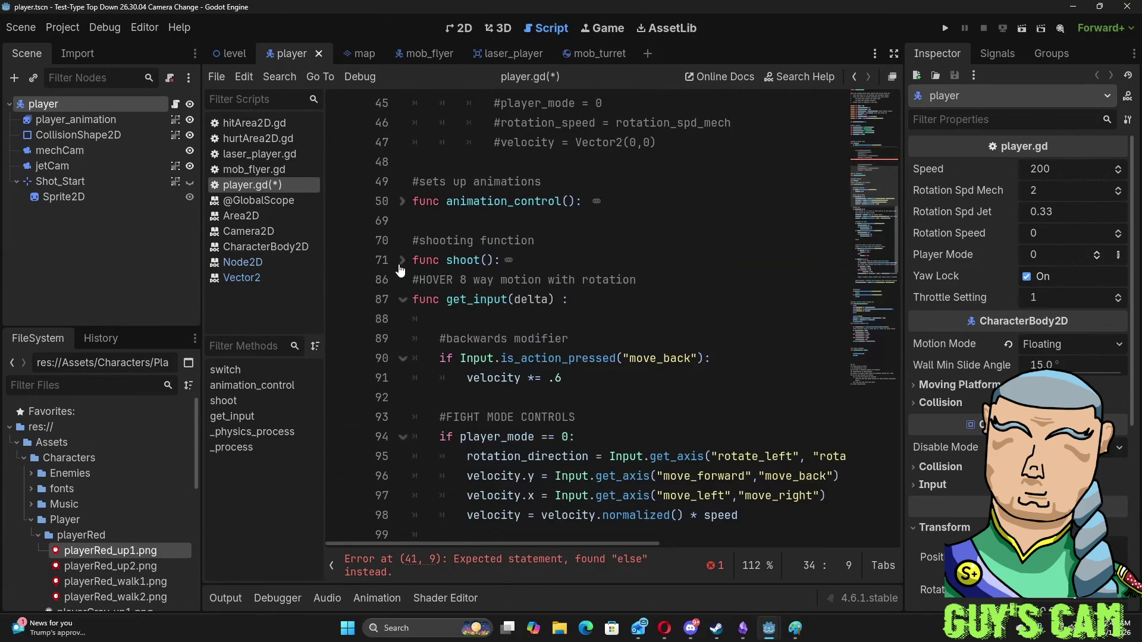
- Fold the three aim_correction limit branches and the aim correction comment block
{"action": "scroll", "coordinate": [510, 291], "scroll_direction": "down", "scroll_amount": 6}
{"action": "scroll", "coordinate": [511, 291], "scroll_direction": "down", "scroll_amount": 9}
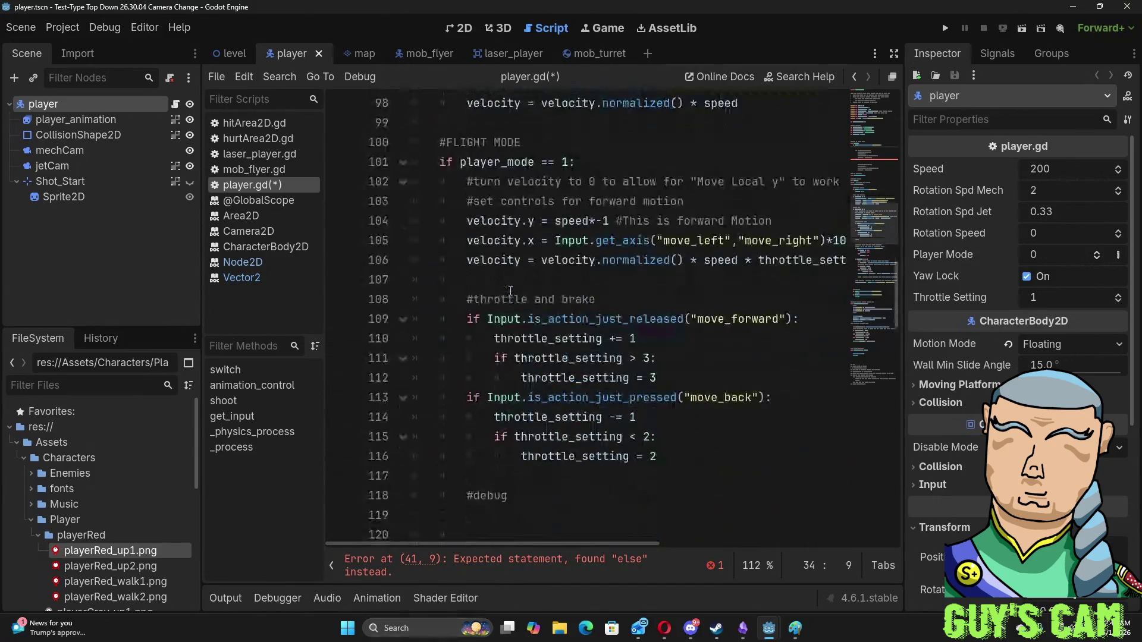
{"action": "scroll", "coordinate": [510, 291], "scroll_direction": "down", "scroll_amount": 11}
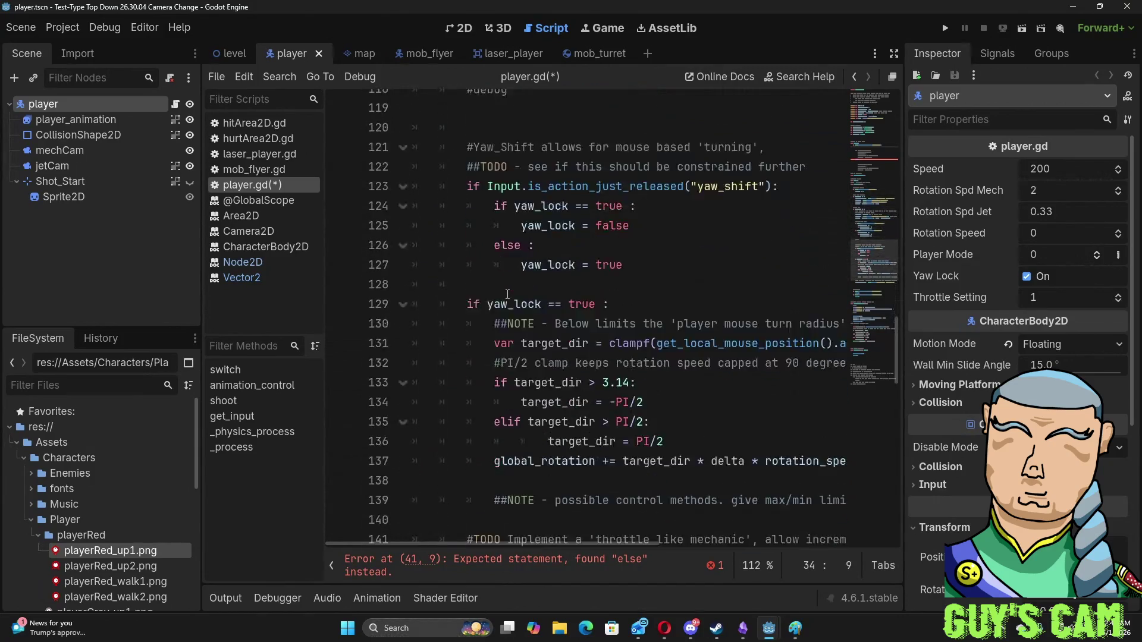
{"action": "scroll", "coordinate": [506, 296], "scroll_direction": "down", "scroll_amount": 8}
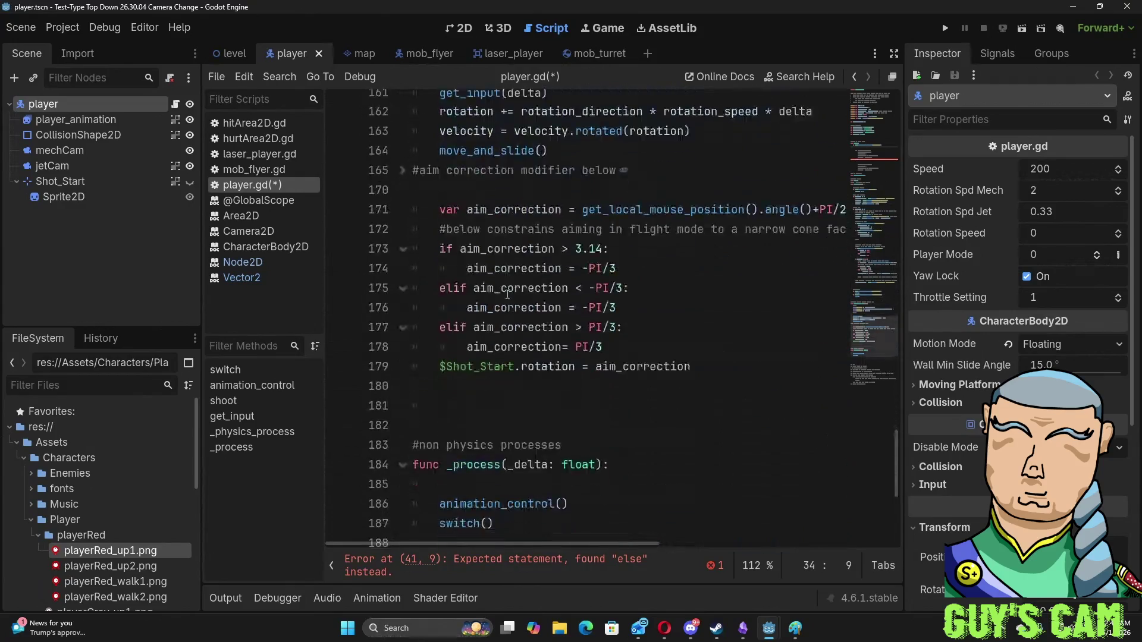
{"action": "scroll", "coordinate": [464, 284], "scroll_direction": "up", "scroll_amount": 6}
{"action": "left_click", "coordinate": [402, 319]}
{"action": "left_click", "coordinate": [402, 338]}
{"action": "left_click", "coordinate": [402, 358]}
{"action": "scroll", "coordinate": [410, 333], "scroll_direction": "up", "scroll_amount": 1}
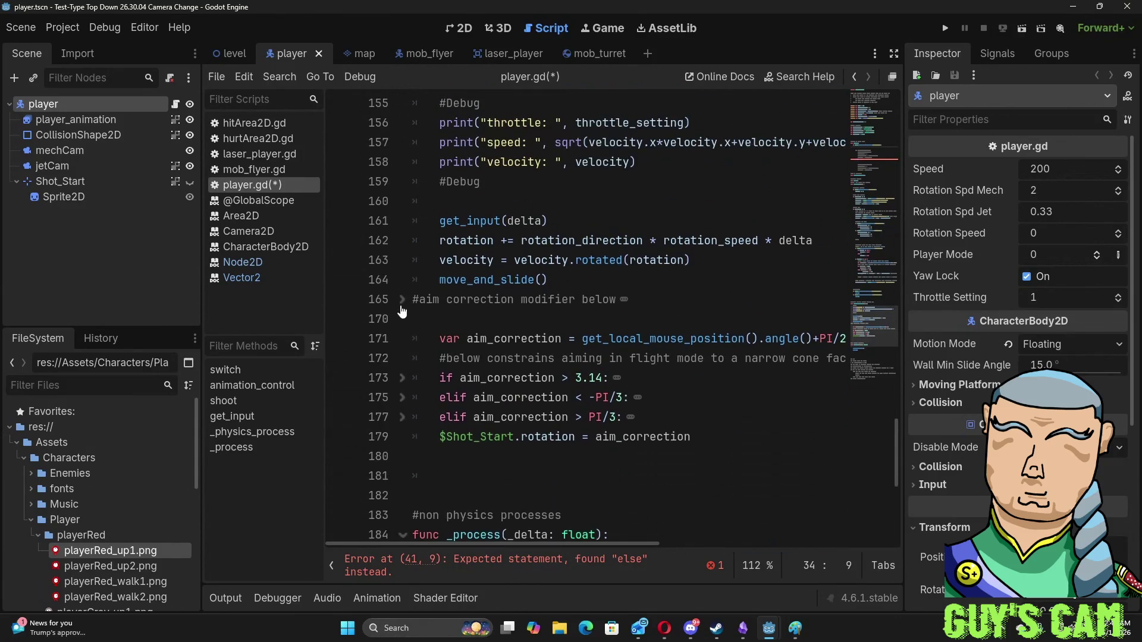
{"action": "left_click", "coordinate": [402, 299]}
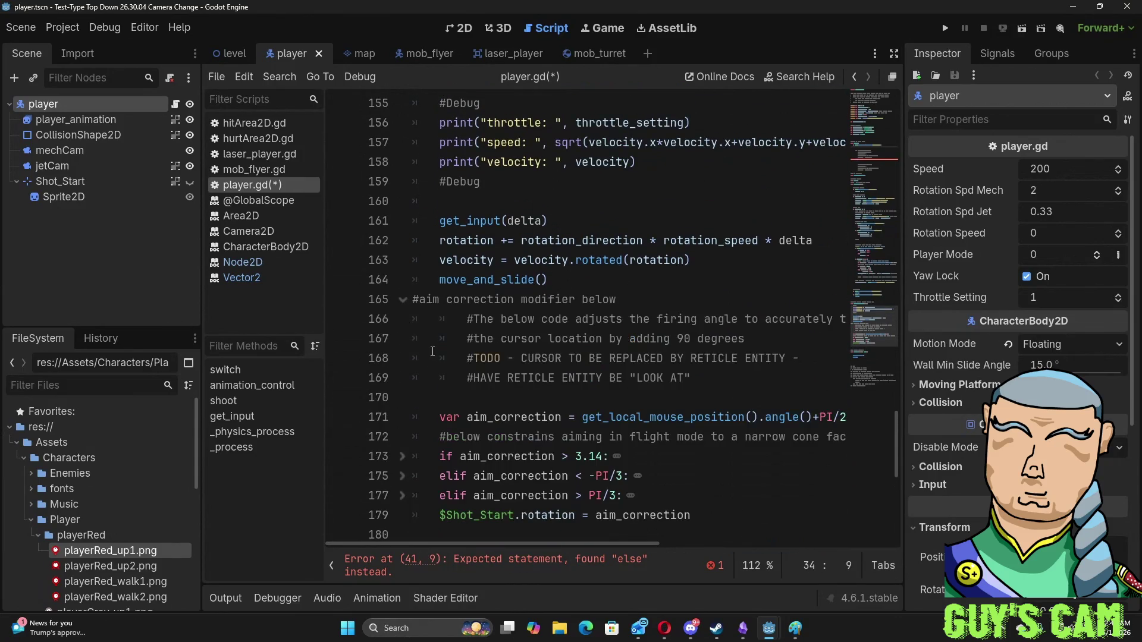
{"action": "scroll", "coordinate": [433, 352], "scroll_direction": "down", "scroll_amount": 2}
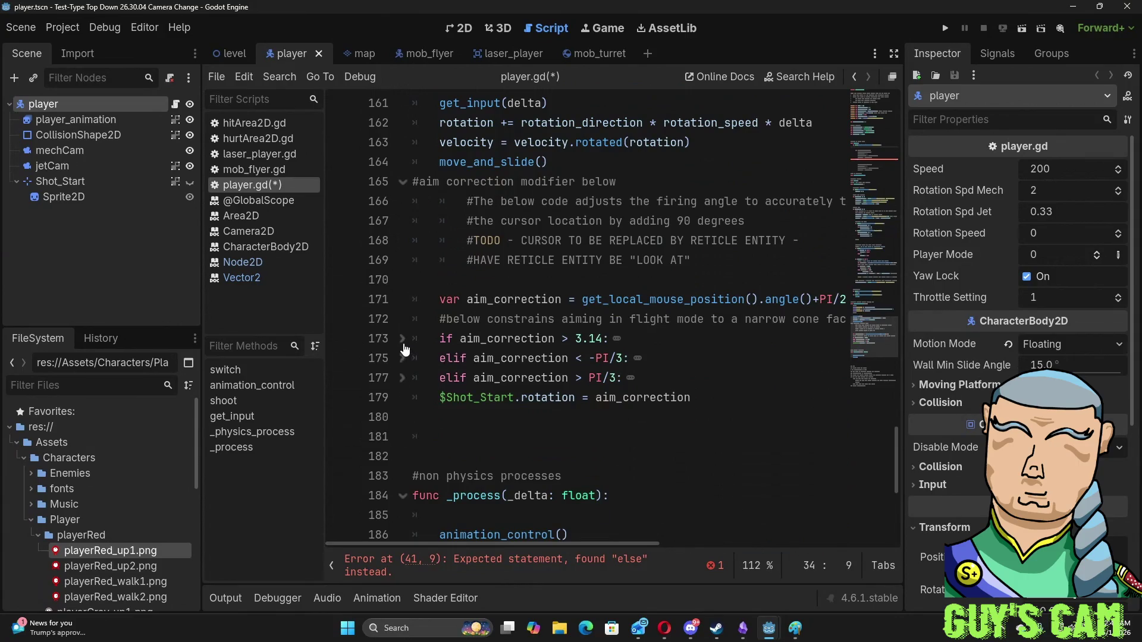
{"action": "left_click", "coordinate": [403, 181]}
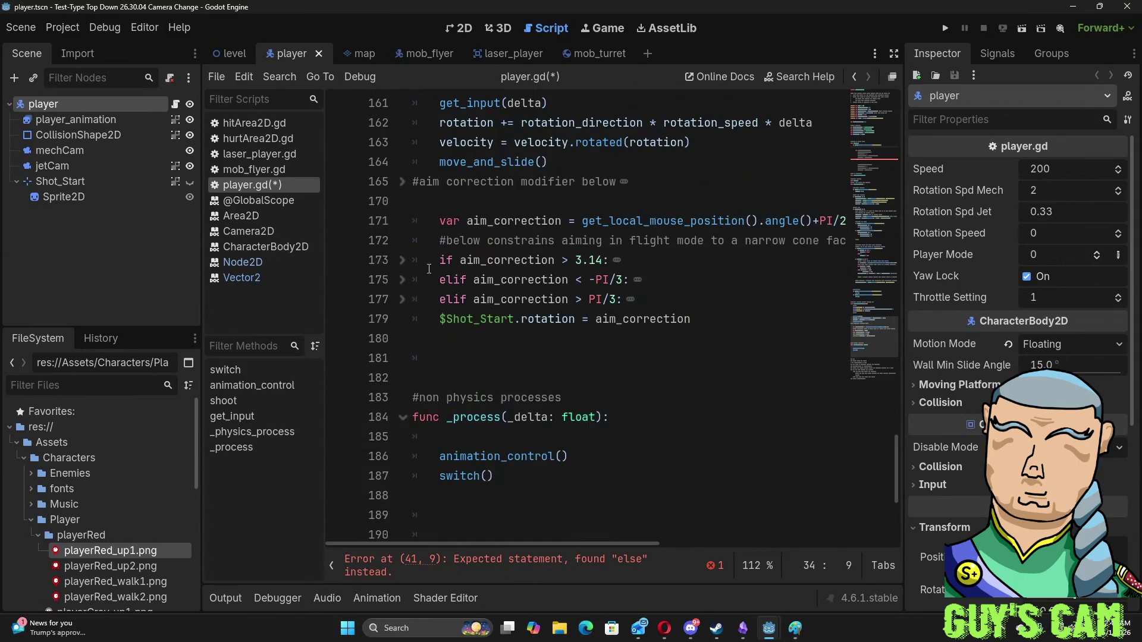
{"action": "scroll", "coordinate": [429, 269], "scroll_direction": "down", "scroll_amount": 4}
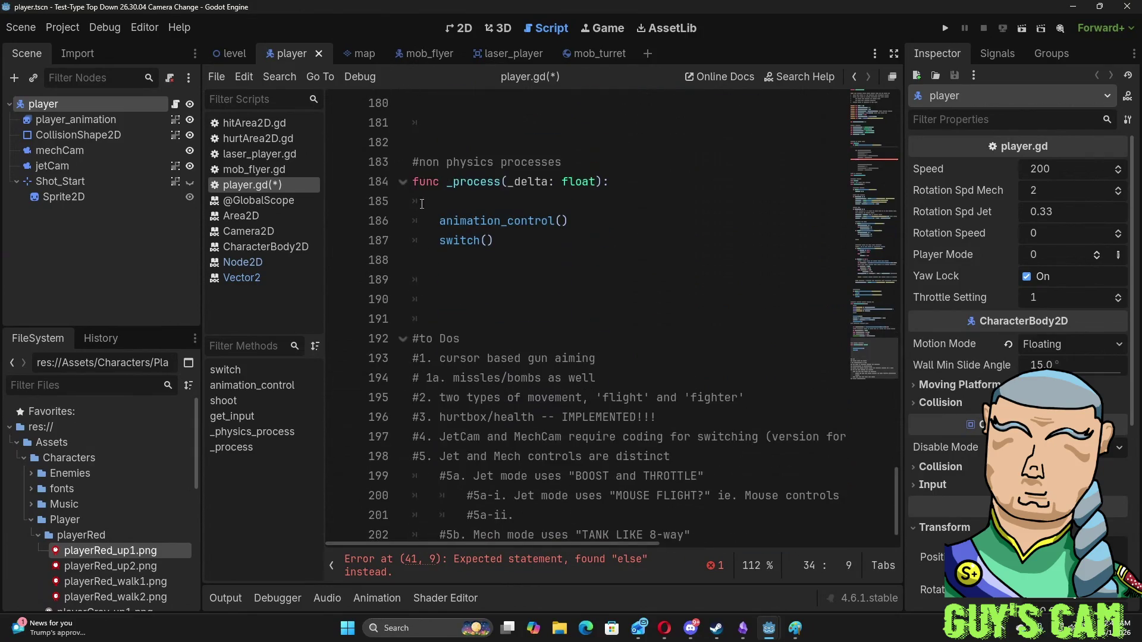
- Comment out the switch() call on line 187 of _process with #
{"action": "left_click", "coordinate": [571, 203]}
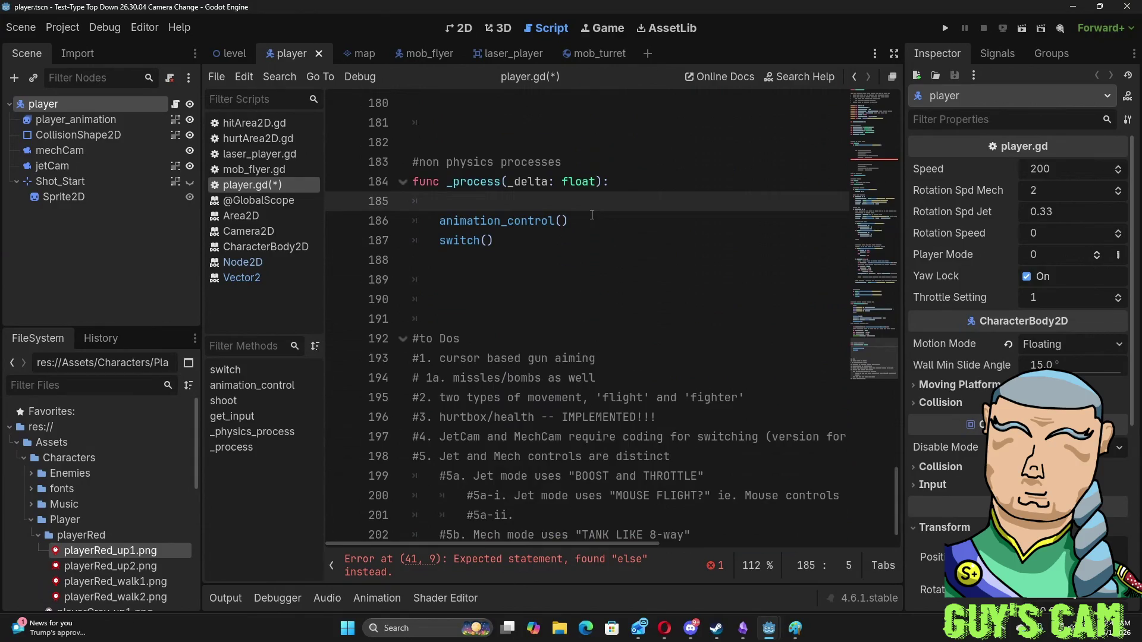
{"action": "left_click", "coordinate": [437, 241]}
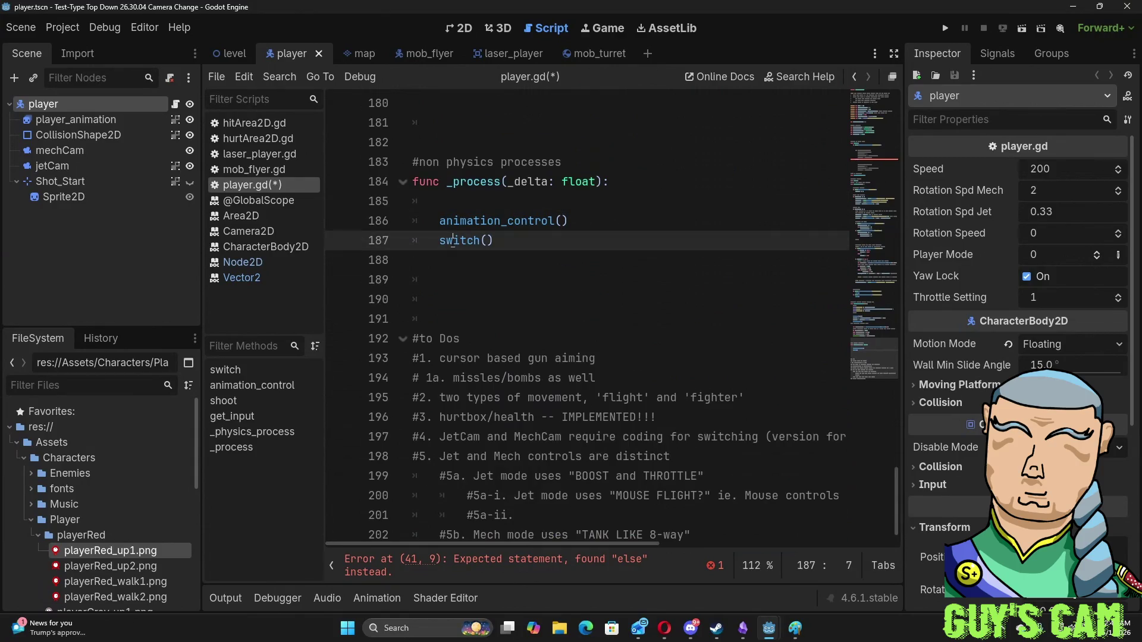
{"action": "type", "text": "#"}
{"action": "scroll", "coordinate": [437, 243], "scroll_direction": "up", "scroll_amount": 20}
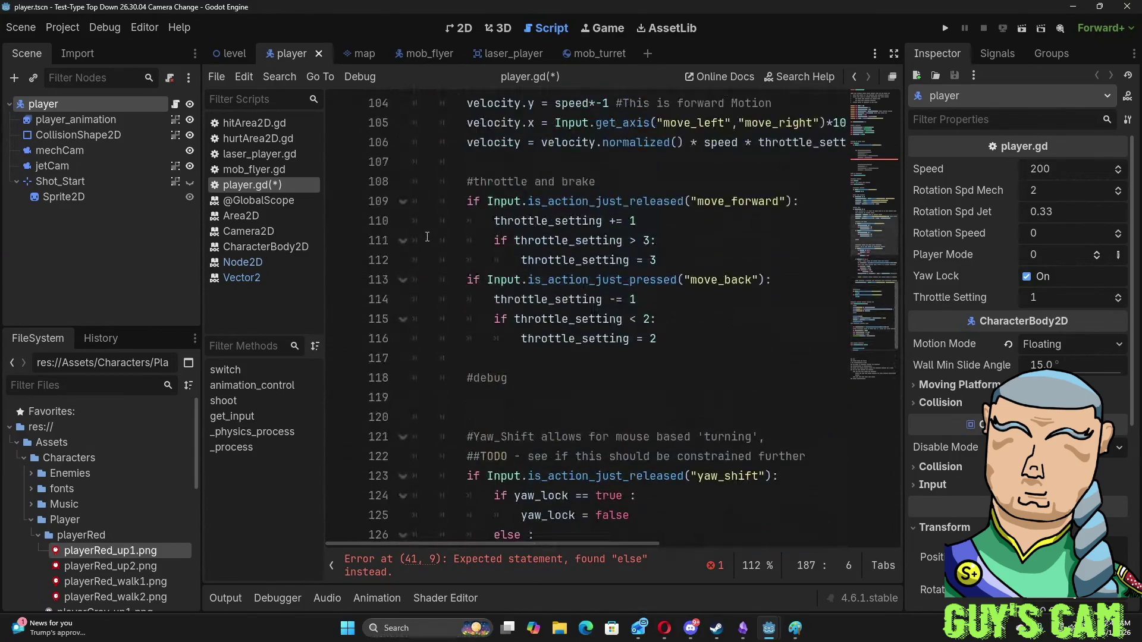
{"action": "scroll", "coordinate": [427, 237], "scroll_direction": "up", "scroll_amount": 3}
{"action": "scroll", "coordinate": [427, 237], "scroll_direction": "up", "scroll_amount": 3}
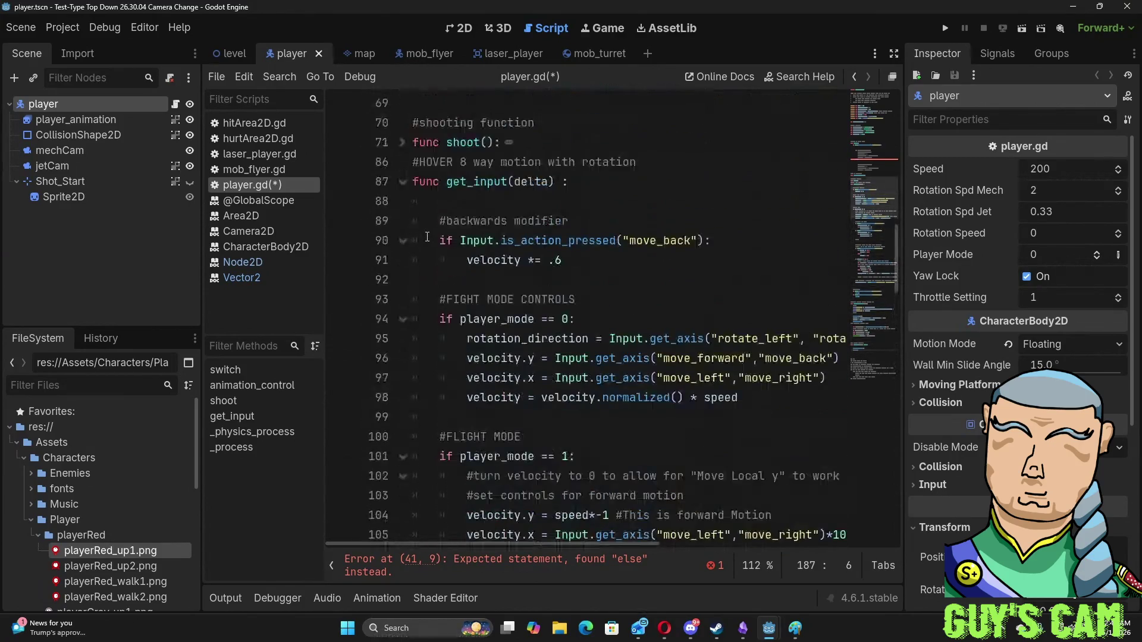
{"action": "scroll", "coordinate": [427, 237], "scroll_direction": "down", "scroll_amount": 3}
{"action": "scroll", "coordinate": [426, 241], "scroll_direction": "up", "scroll_amount": 7}
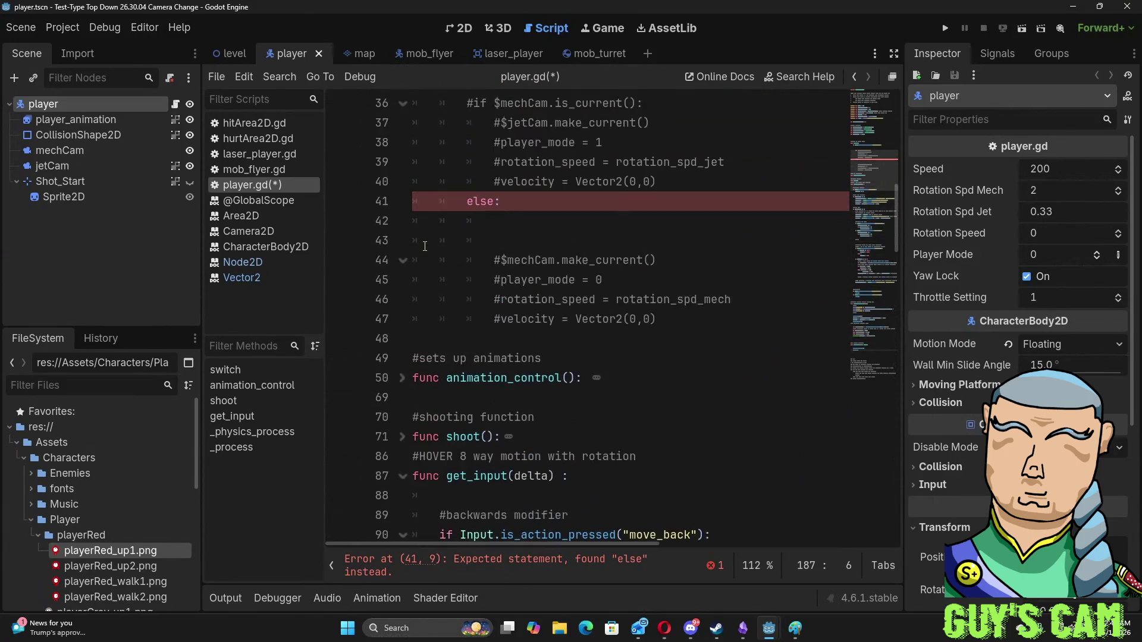
{"action": "scroll", "coordinate": [424, 245], "scroll_direction": "up", "scroll_amount": 4}
{"action": "scroll", "coordinate": [424, 246], "scroll_direction": "down", "scroll_amount": 3}
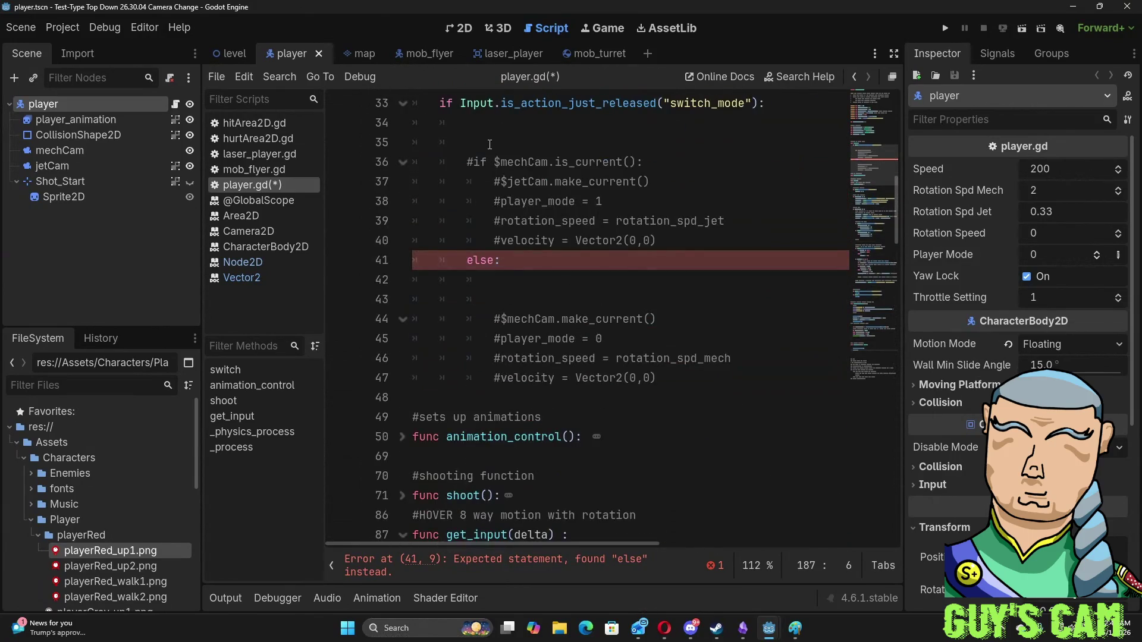
- Delete the blank lines, then uncomment the mechCam check and jetCam, player_mode = 1, rotation_spd_jet and velocity lines
{"action": "left_click", "coordinate": [480, 122]}
{"action": "left_click_drag", "start_coordinate": [413, 122], "coordinate": [417, 139]}
{"action": "key", "text": "BackSpace"}
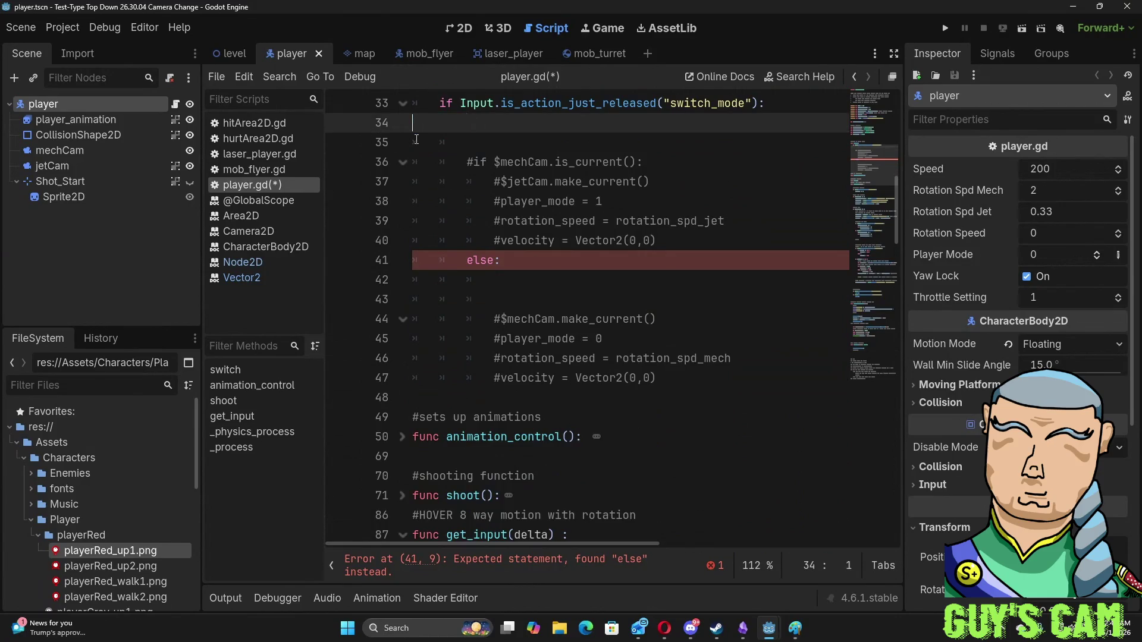
{"action": "key", "text": "Delete"}
{"action": "left_click", "coordinate": [474, 122]}
{"action": "key", "text": "BackSpace"}
{"action": "left_click", "coordinate": [499, 142]}
{"action": "key", "text": "BackSpace"}
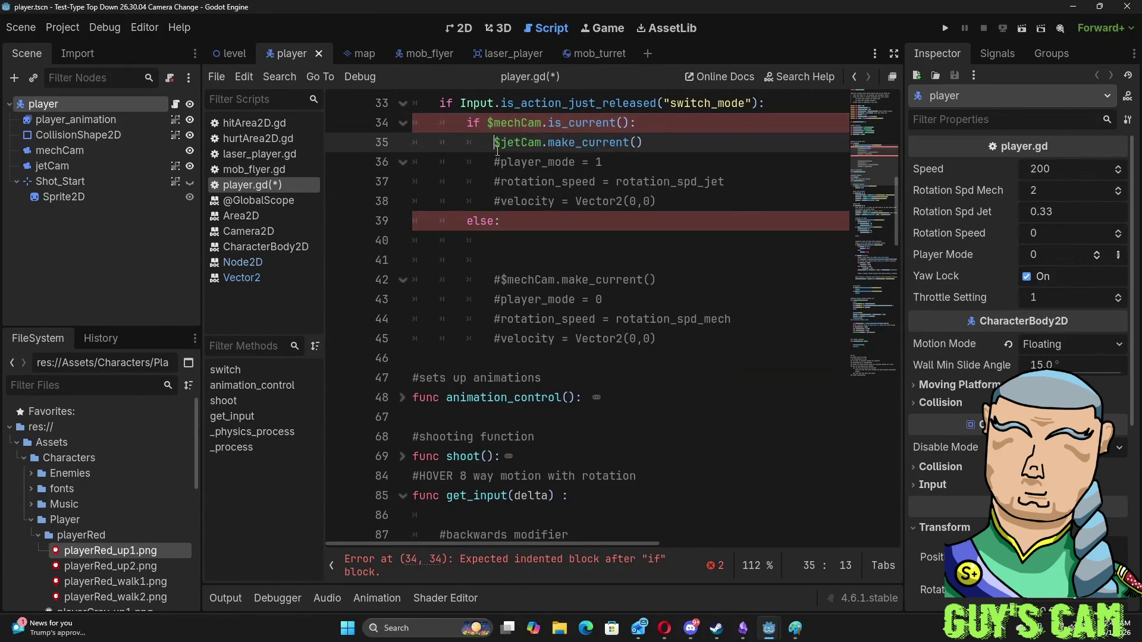
{"action": "left_click", "coordinate": [500, 162]}
{"action": "key", "text": "BackSpace"}
{"action": "left_click", "coordinate": [500, 181]}
{"action": "key", "text": "BackSpace"}
{"action": "left_click", "coordinate": [499, 201]}
{"action": "key", "text": "BackSpace"}
- Remove blank lines under else and uncomment the mechCam, player_mode = 0, rotation_spd_mech and velocity lines
{"action": "left_click_drag", "start_coordinate": [493, 240], "coordinate": [467, 240]}
{"action": "key", "text": "Home"}
{"action": "key", "text": "ctrl+shift+k"}
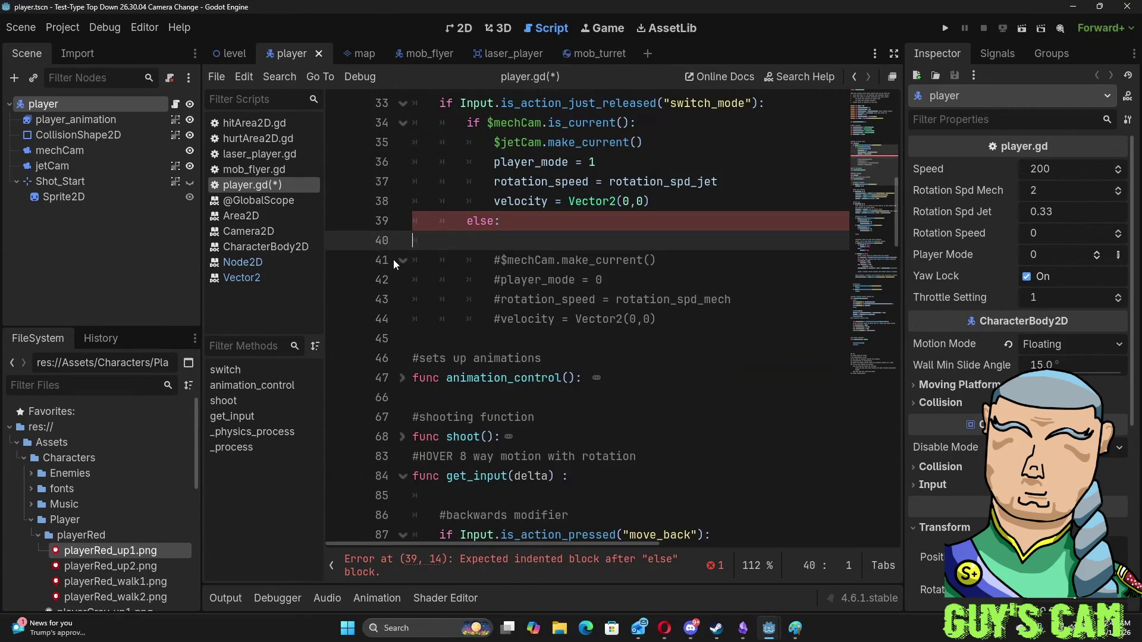
{"action": "key", "text": "Delete"}
{"action": "left_click", "coordinate": [500, 241]}
{"action": "key", "text": "BackSpace"}
{"action": "left_click", "coordinate": [499, 260]}
{"action": "key", "text": "BackSpace"}
{"action": "left_click", "coordinate": [499, 279]}
{"action": "key", "text": "BackSpace"}
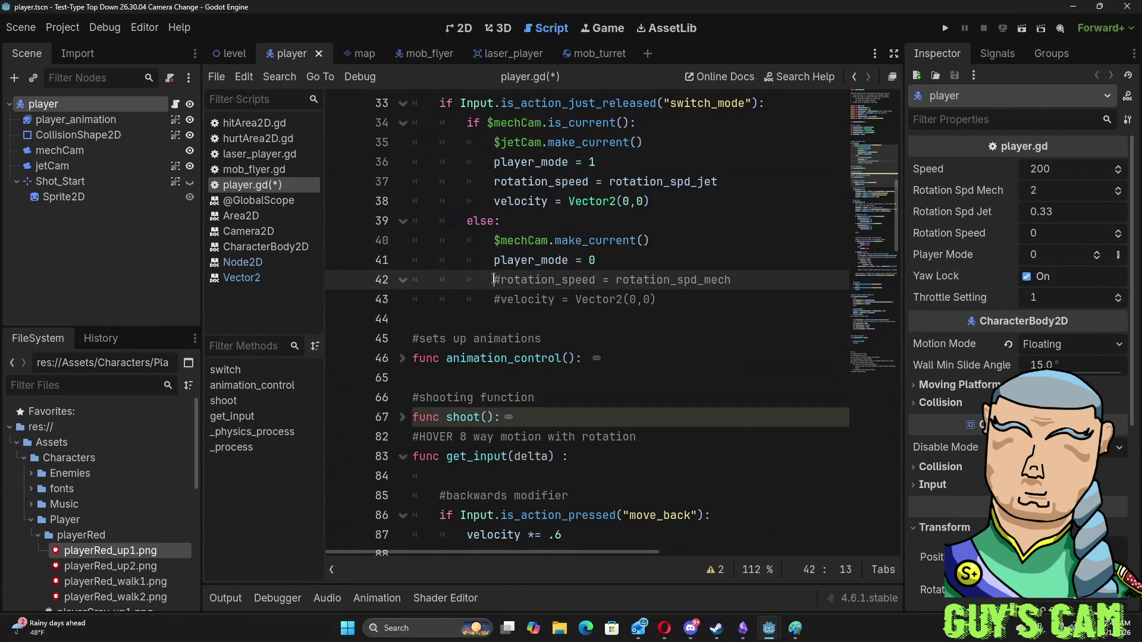
{"action": "left_click", "coordinate": [502, 304]}
{"action": "key", "text": "BackSpace"}
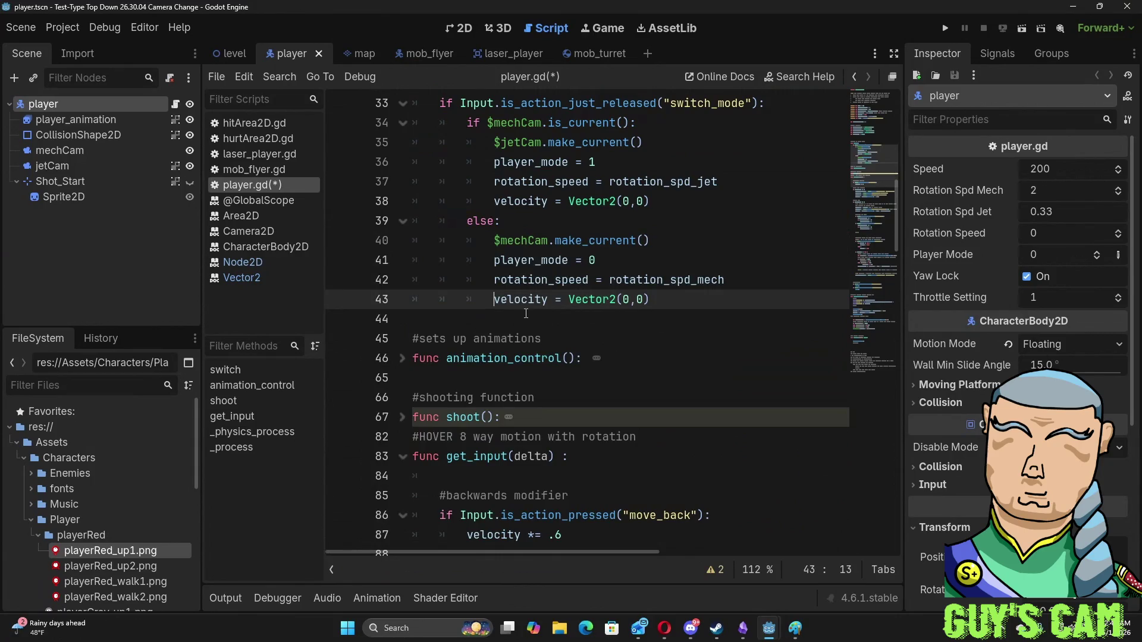
{"action": "scroll", "coordinate": [526, 313], "scroll_direction": "up", "scroll_amount": 3}
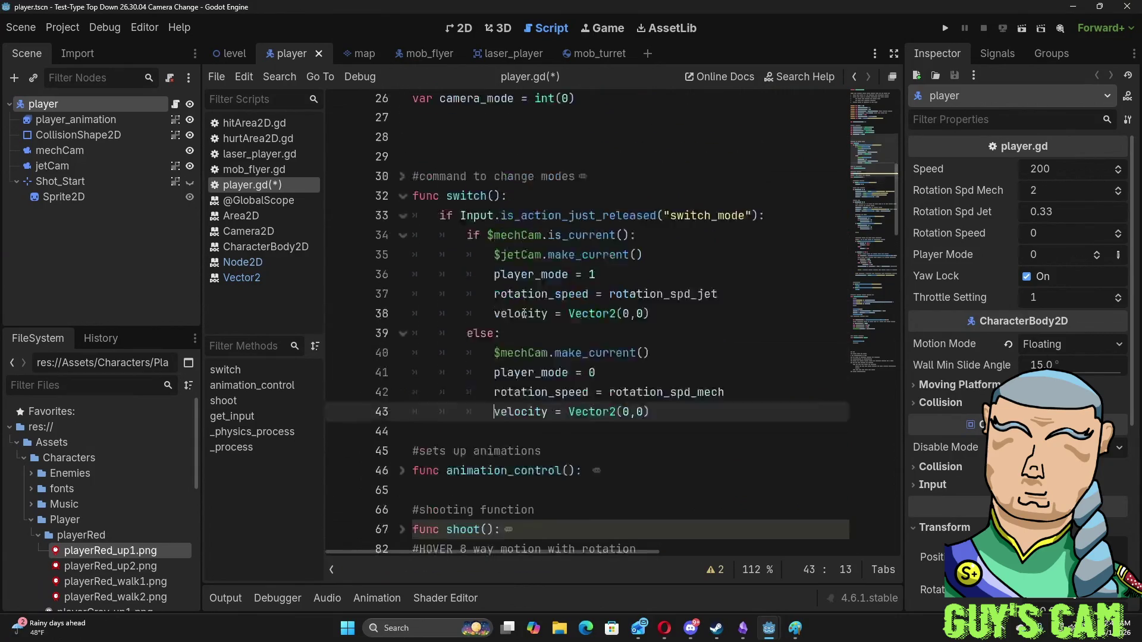
- Collapse switch() and add a blank line after animation_control() on line 182
{"action": "left_click", "coordinate": [403, 261]}
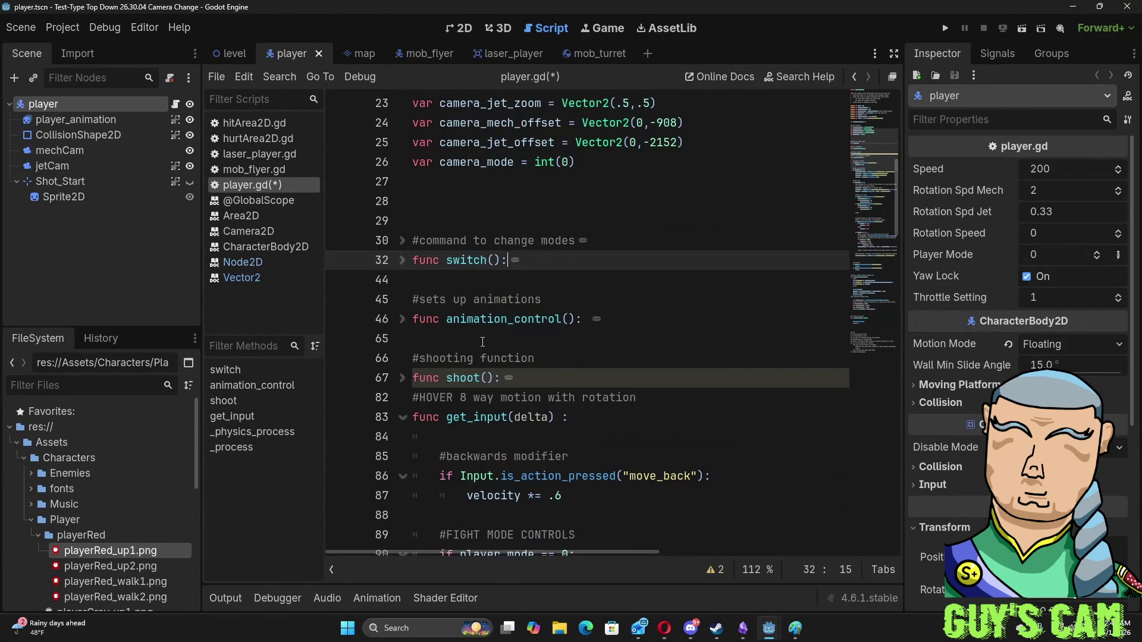
{"action": "scroll", "coordinate": [482, 341], "scroll_direction": "down", "scroll_amount": 8}
{"action": "scroll", "coordinate": [482, 342], "scroll_direction": "down", "scroll_amount": 5}
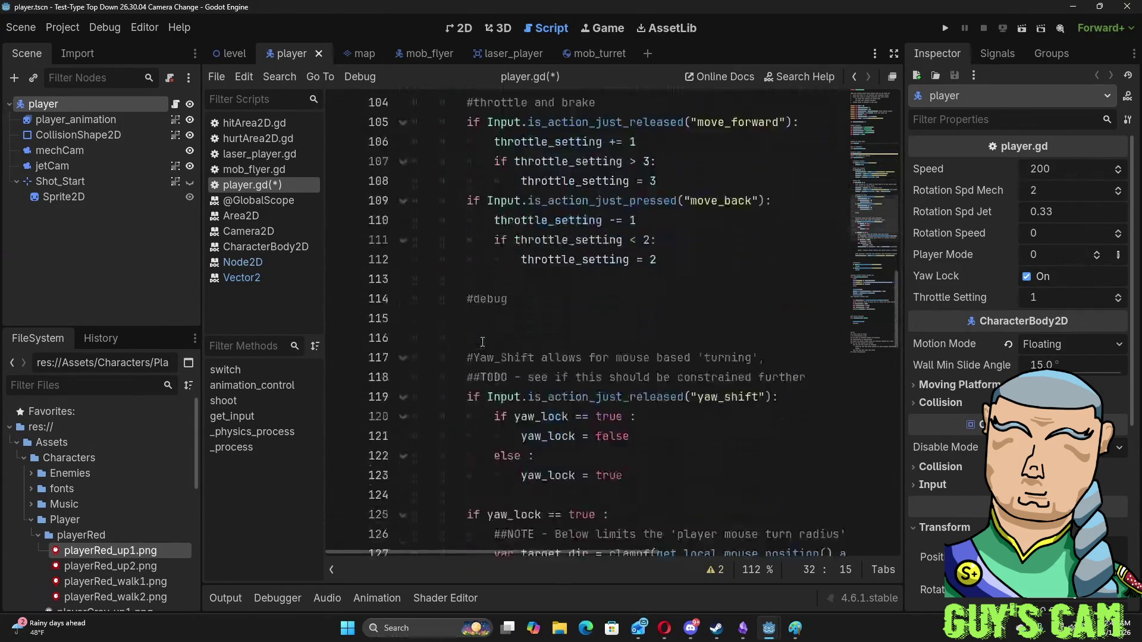
{"action": "scroll", "coordinate": [483, 342], "scroll_direction": "down", "scroll_amount": 4}
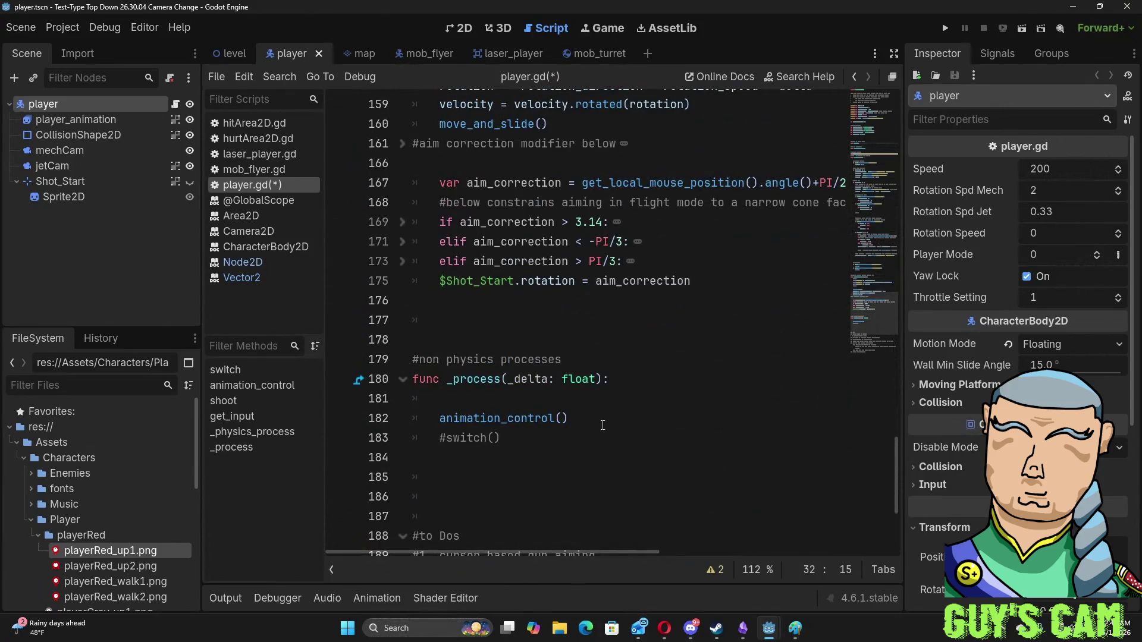
{"action": "left_click", "coordinate": [599, 418]}
{"action": "key", "text": "Return"}
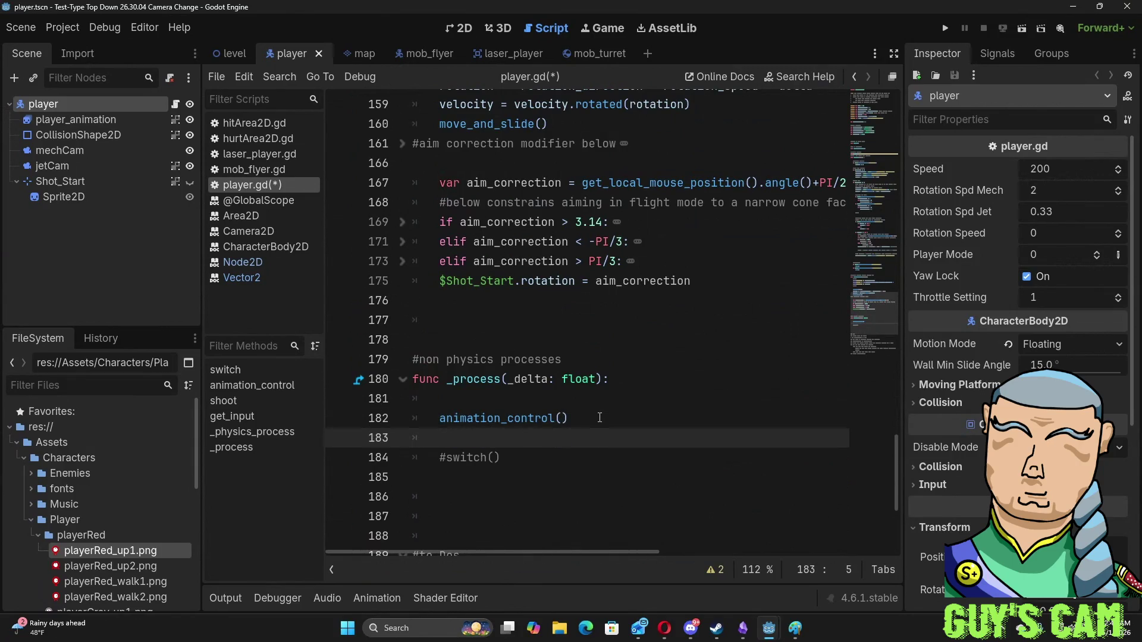
- Scroll up through player.gd to the get_input function
{"action": "scroll", "coordinate": [598, 410], "scroll_direction": "up", "scroll_amount": 10}
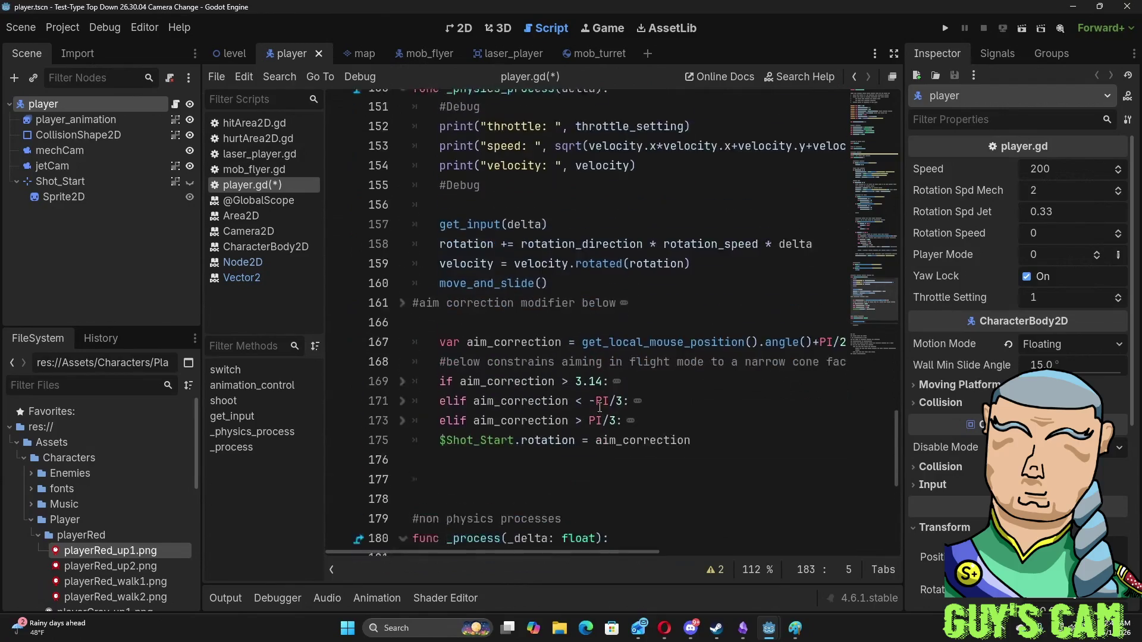
{"action": "scroll", "coordinate": [593, 399], "scroll_direction": "up", "scroll_amount": 15}
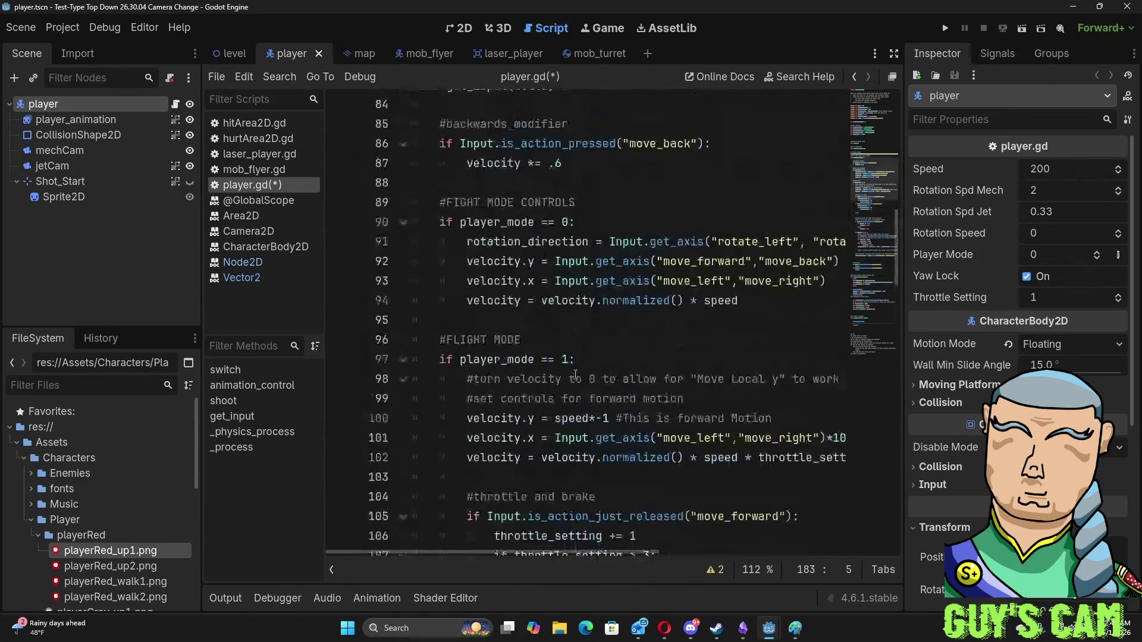
{"action": "scroll", "coordinate": [575, 374], "scroll_direction": "up", "scroll_amount": 6}
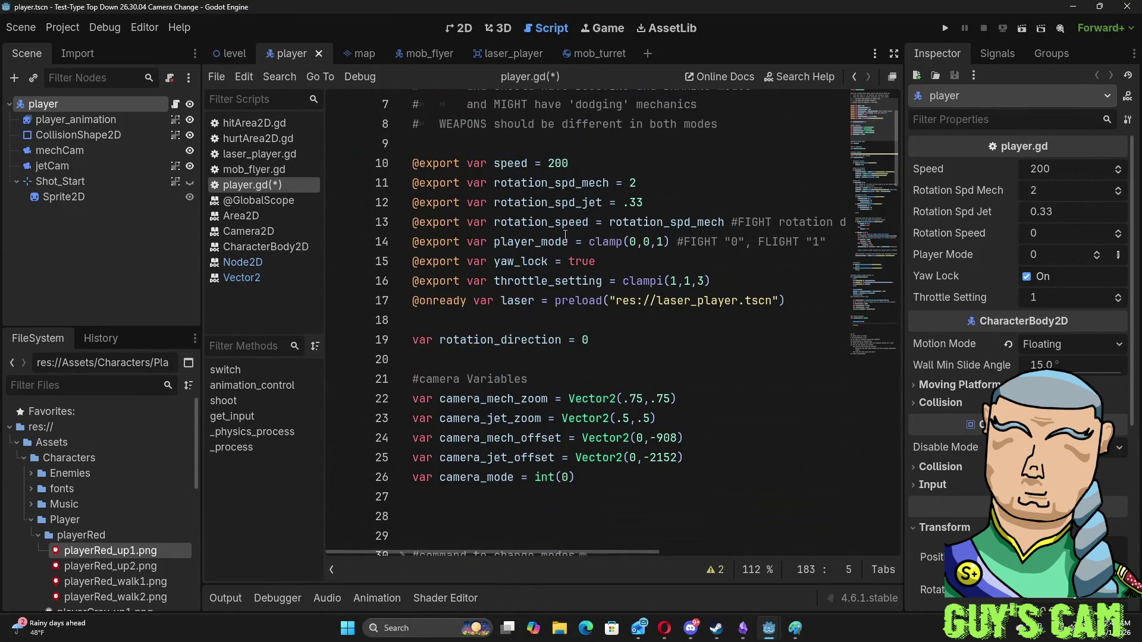
{"action": "scroll", "coordinate": [545, 243], "scroll_direction": "down", "scroll_amount": 17}
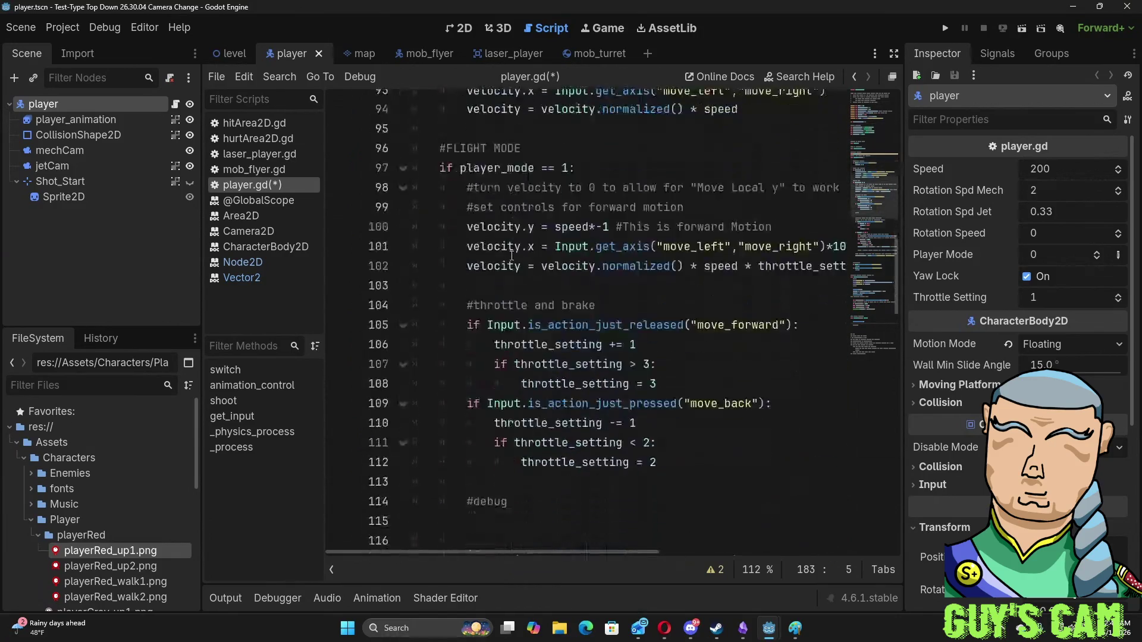
{"action": "scroll", "coordinate": [510, 259], "scroll_direction": "down", "scroll_amount": 8}
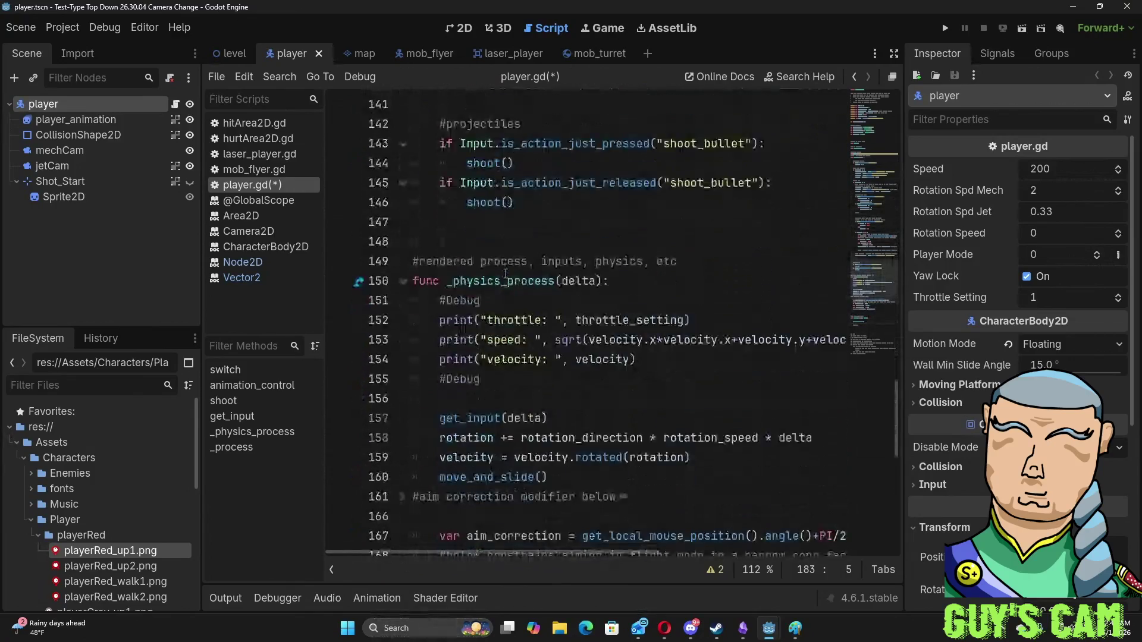
{"action": "scroll", "coordinate": [506, 274], "scroll_direction": "up", "scroll_amount": 6}
{"action": "scroll", "coordinate": [506, 273], "scroll_direction": "up", "scroll_amount": 5}
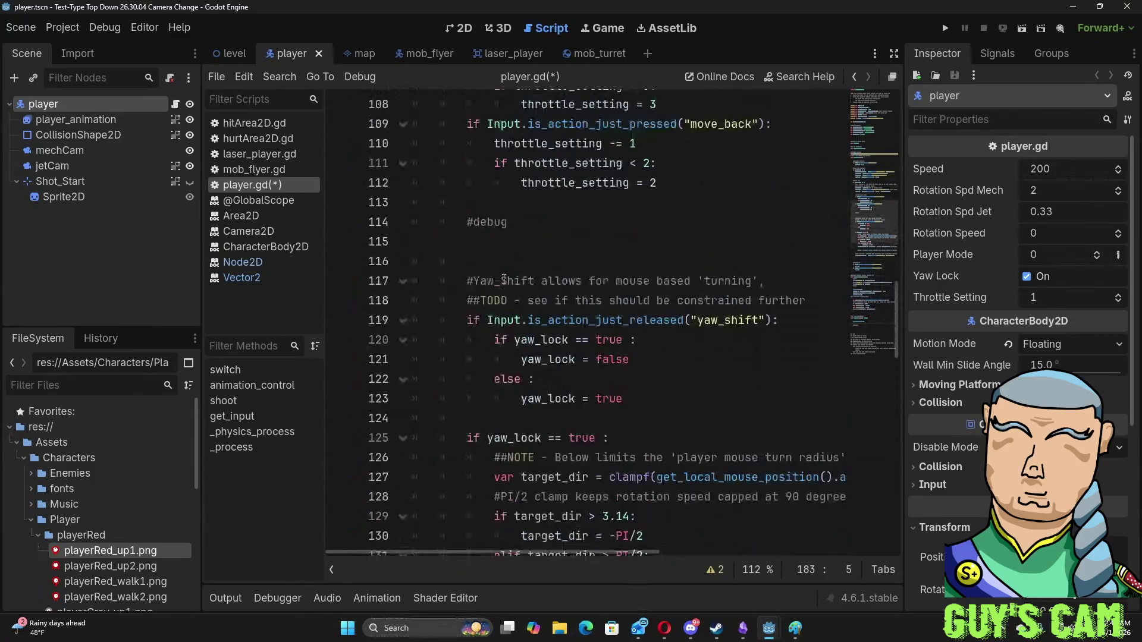
{"action": "scroll", "coordinate": [504, 280], "scroll_direction": "up", "scroll_amount": 3}
{"action": "scroll", "coordinate": [503, 279], "scroll_direction": "up", "scroll_amount": 2}
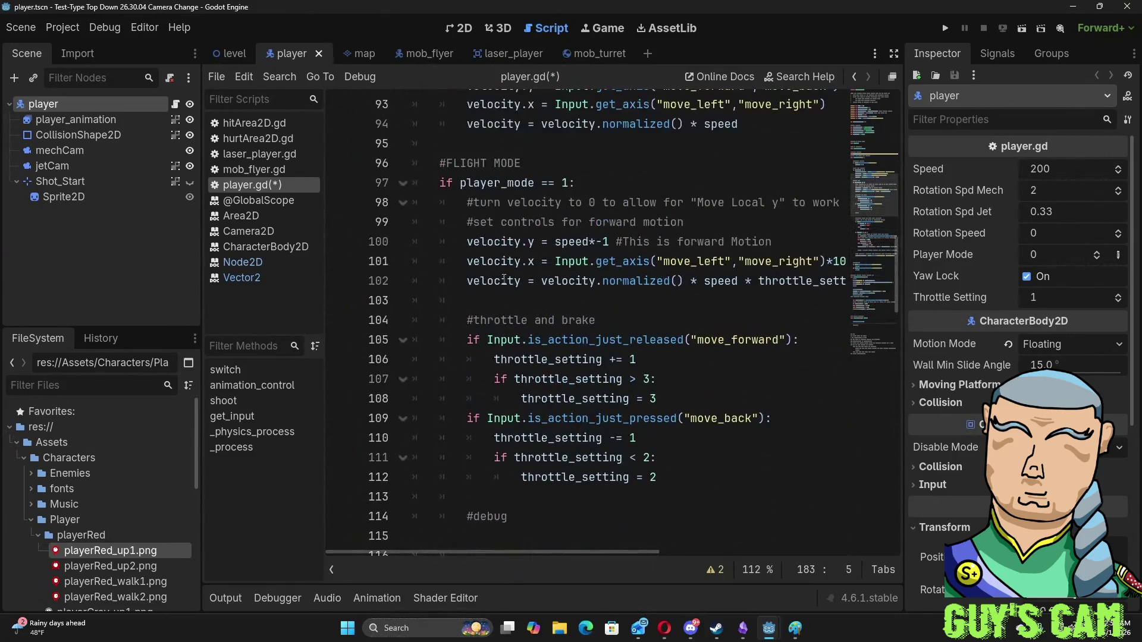
{"action": "scroll", "coordinate": [503, 280], "scroll_direction": "up", "scroll_amount": 3}
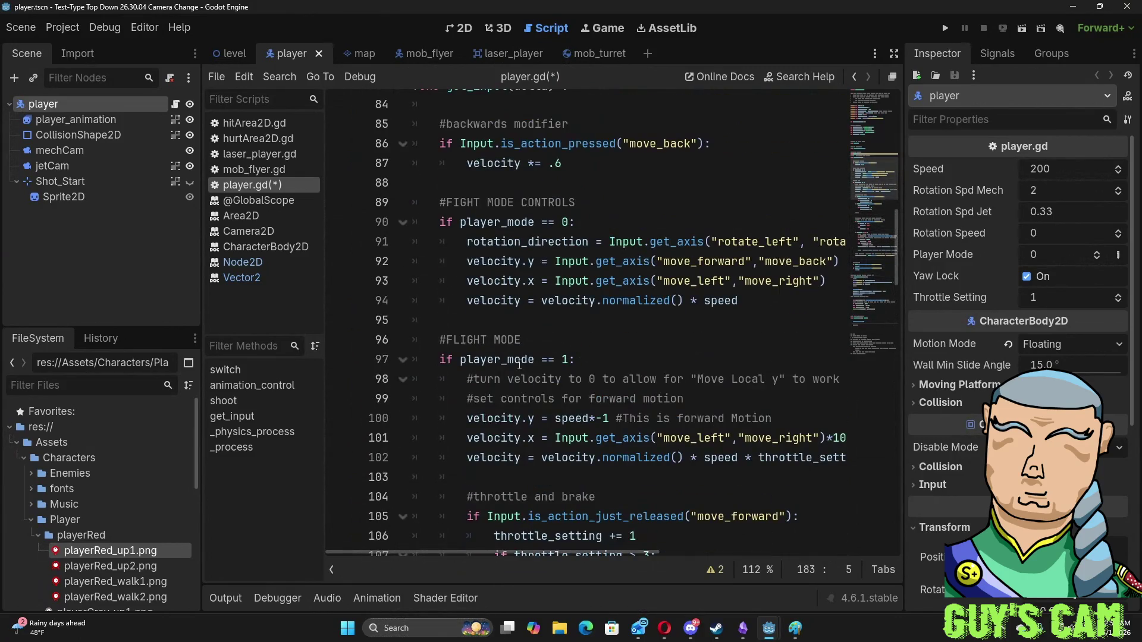
{"action": "scroll", "coordinate": [495, 260], "scroll_direction": "up", "scroll_amount": 2}
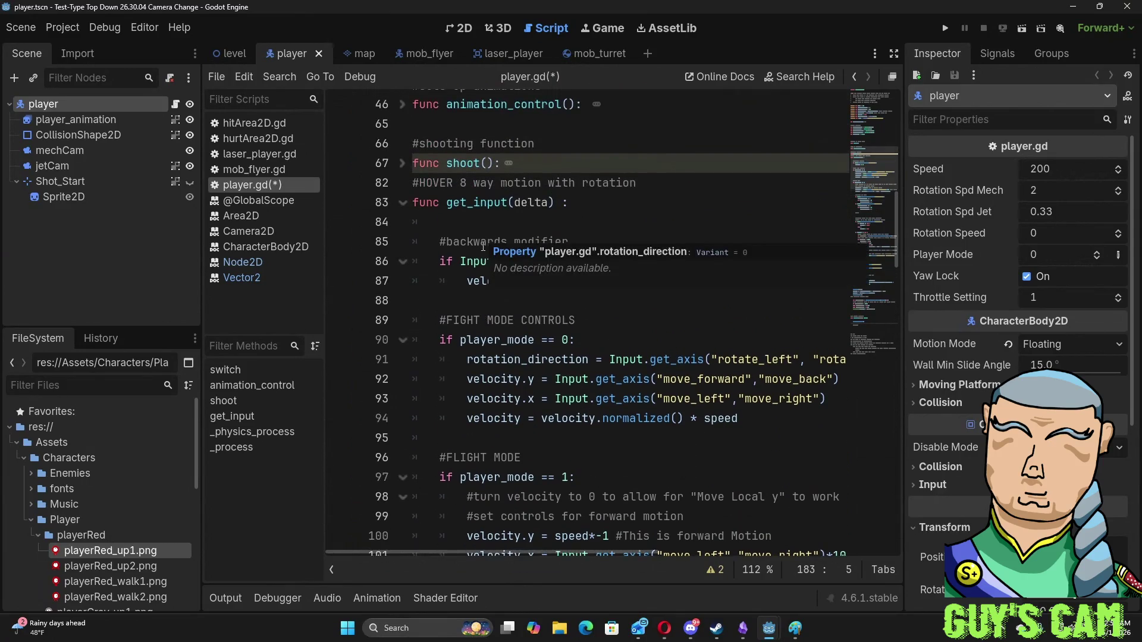
- Start get_input's first line with 'if Input.is_action_just_pressed' using autocomplete
{"action": "left_click", "coordinate": [479, 231]}
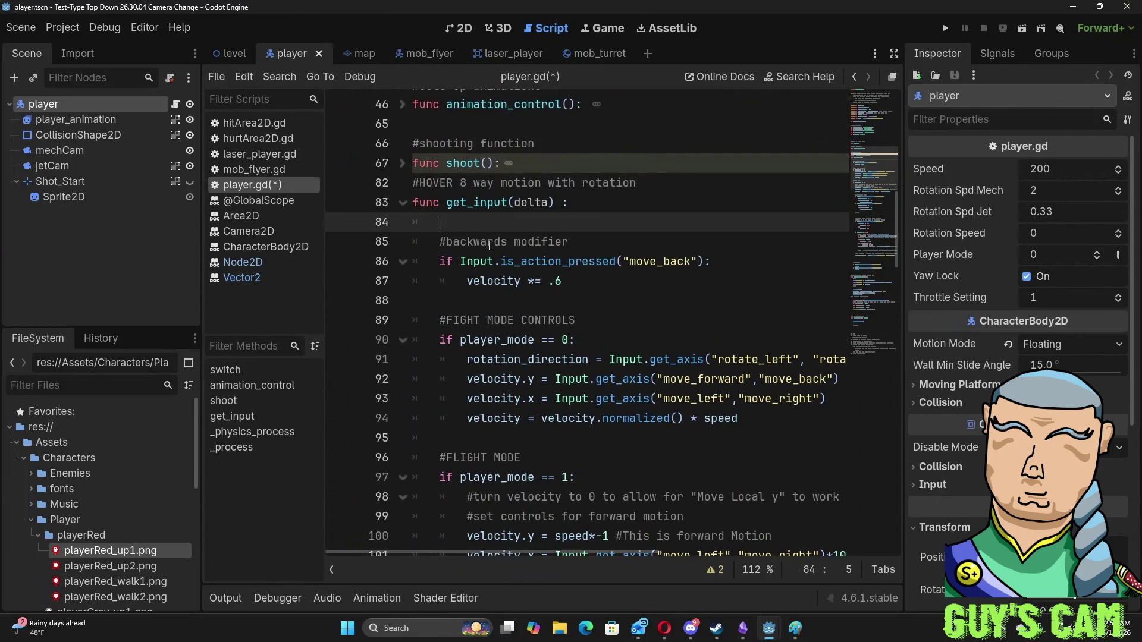
{"action": "type", "text": "if input"}
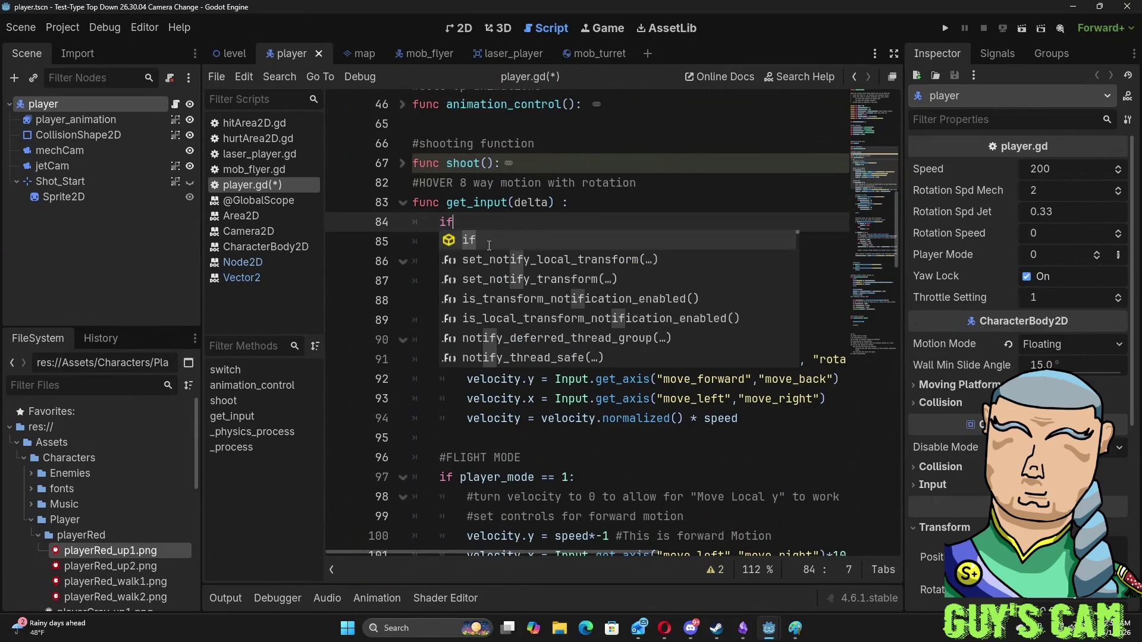
{"action": "key", "text": "BackSpace"}
{"action": "key", "text": "BackSpace"}
{"action": "key", "text": "BackSpace"}
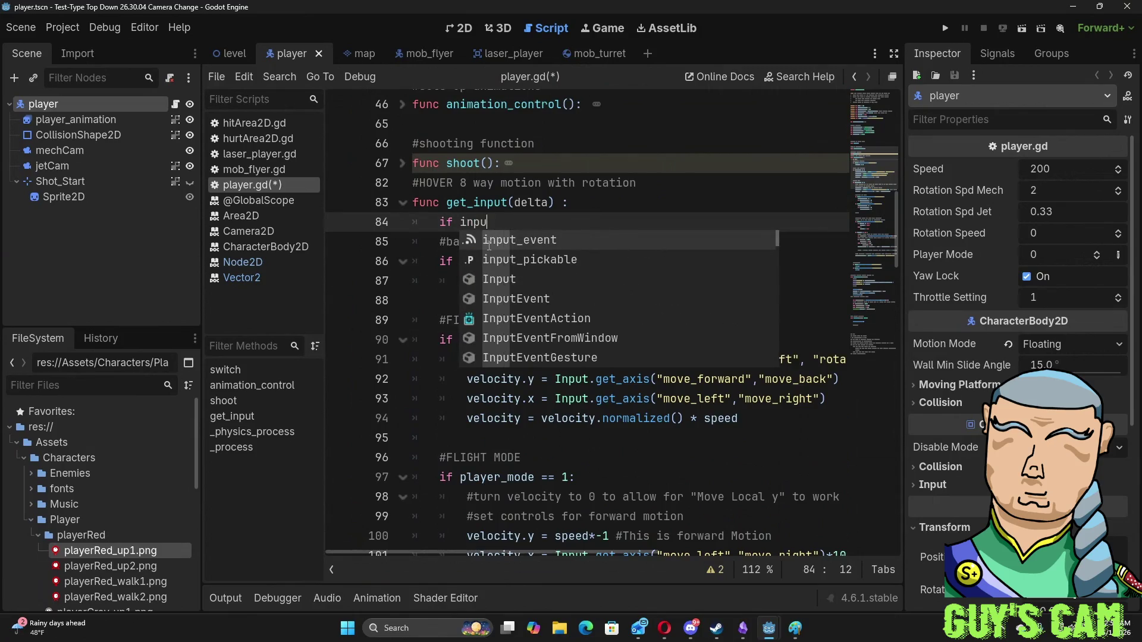
{"action": "type", "text": "I"}
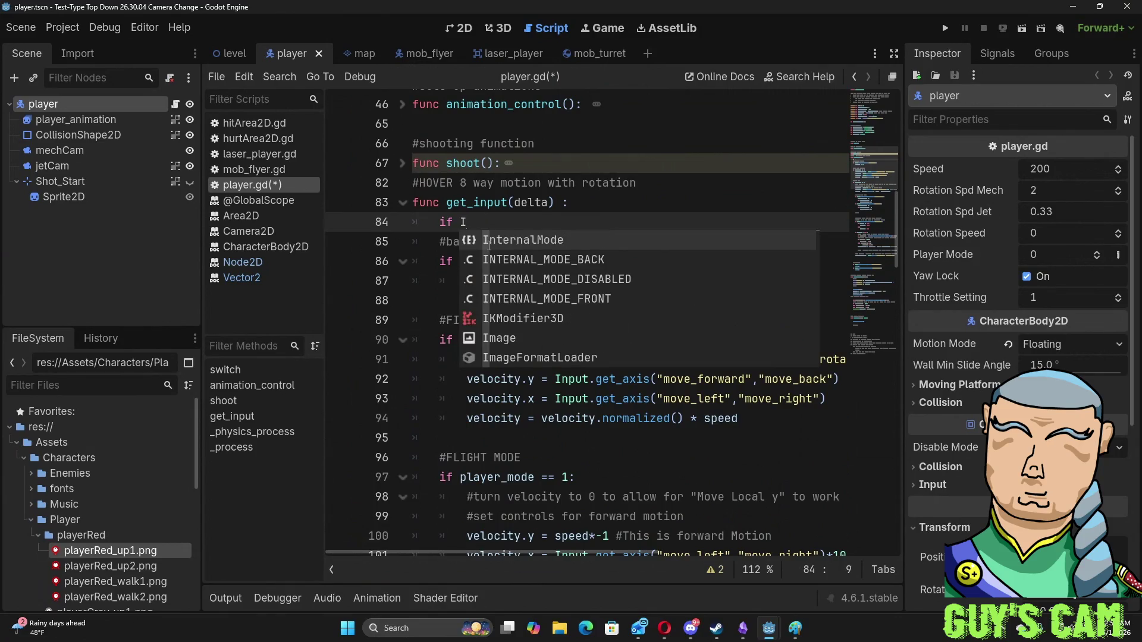
{"action": "type", "text": "nput"}
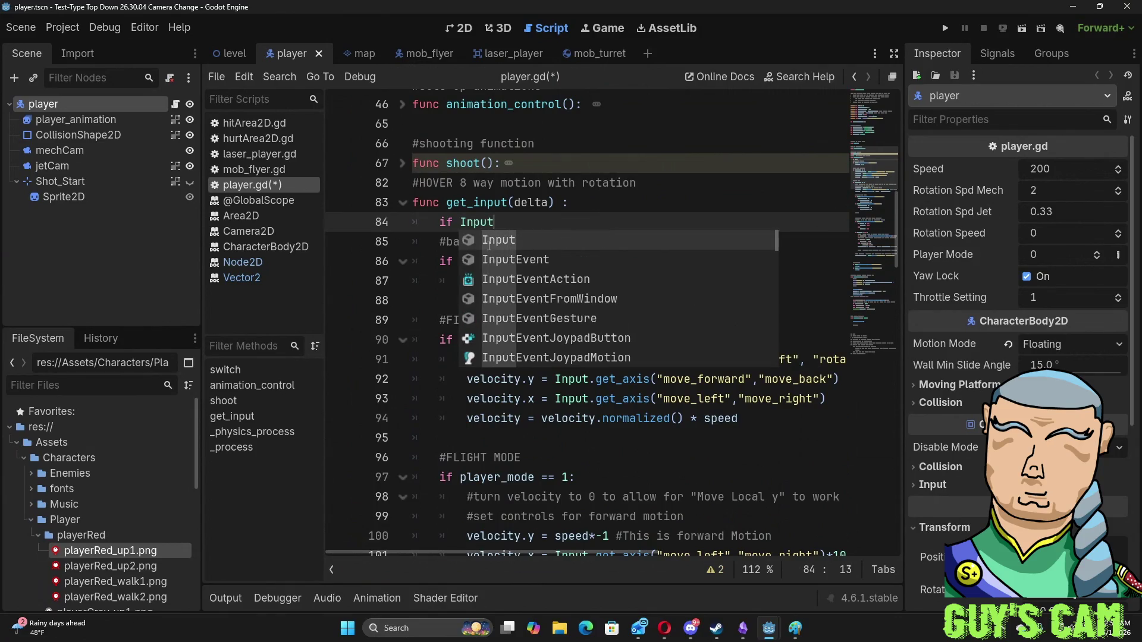
{"action": "type", "text": "."}
{"action": "key", "text": "Return"}
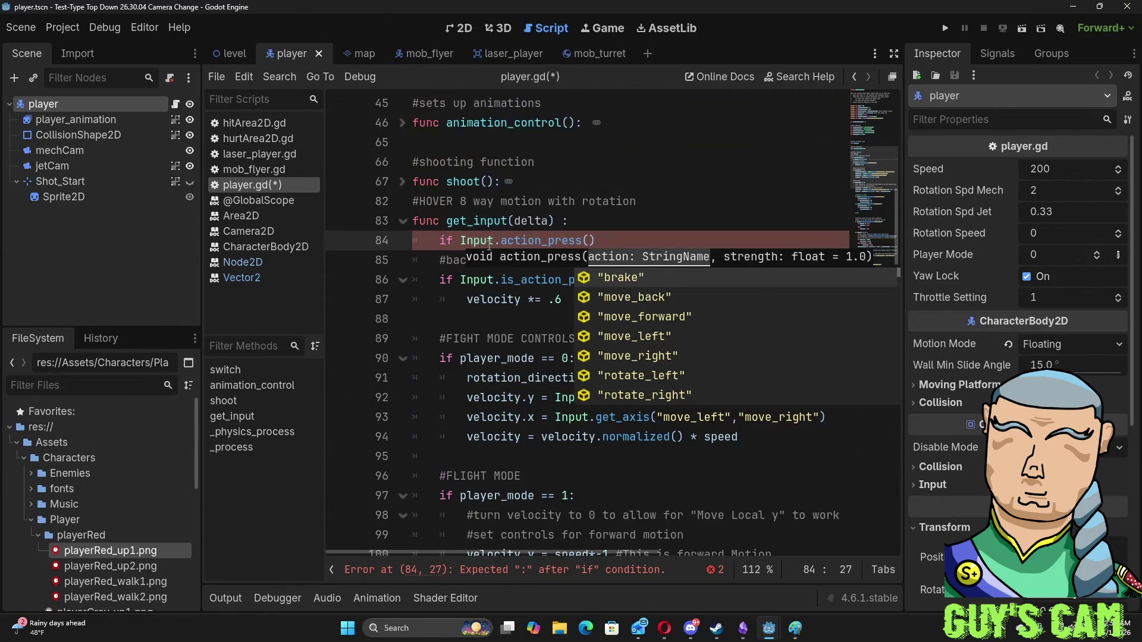
{"action": "key", "text": "BackSpace"}
{"action": "key", "text": "BackSpace"}
{"action": "key", "text": "BackSpace"}
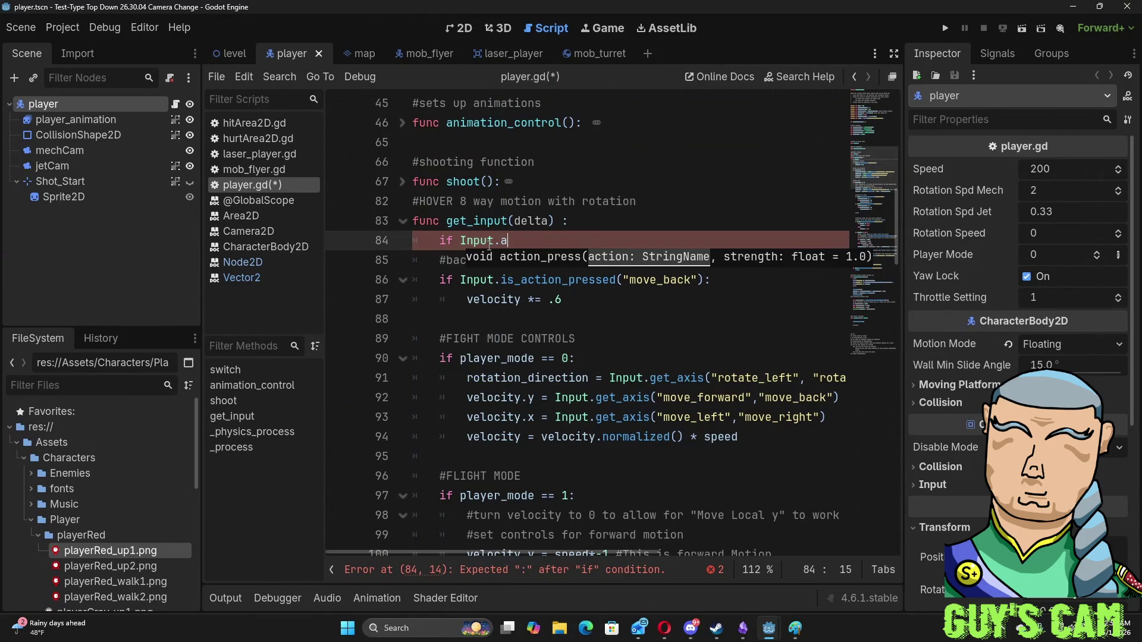
{"action": "type", "text": "c"}
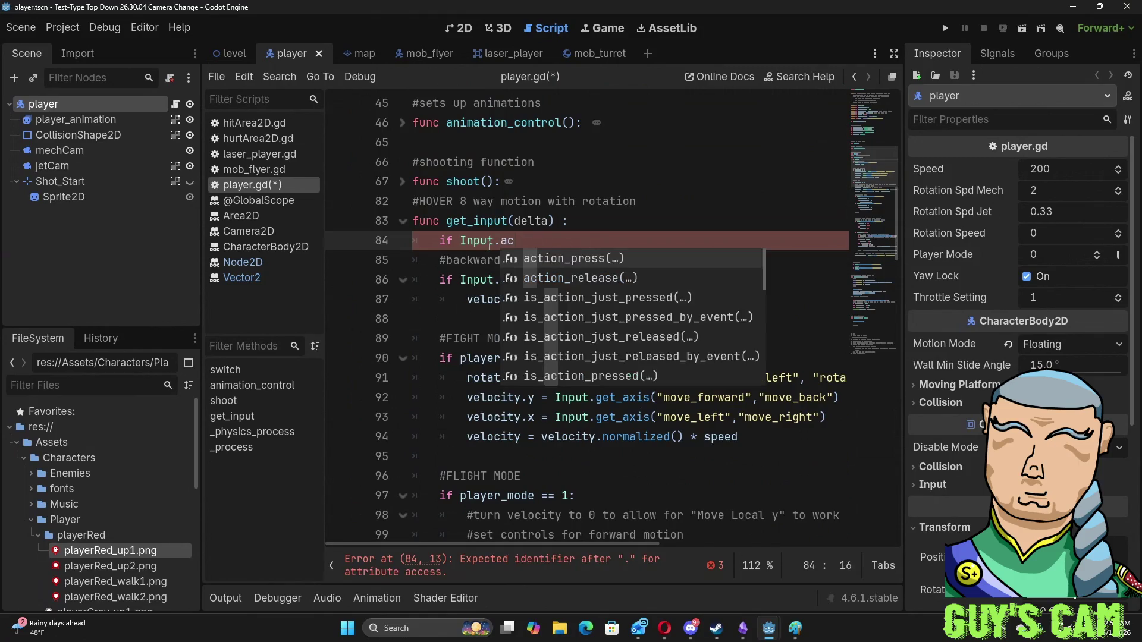
{"action": "key", "text": "BackSpace"}
{"action": "key", "text": "BackSpace"}
{"action": "type", "text": "is"}
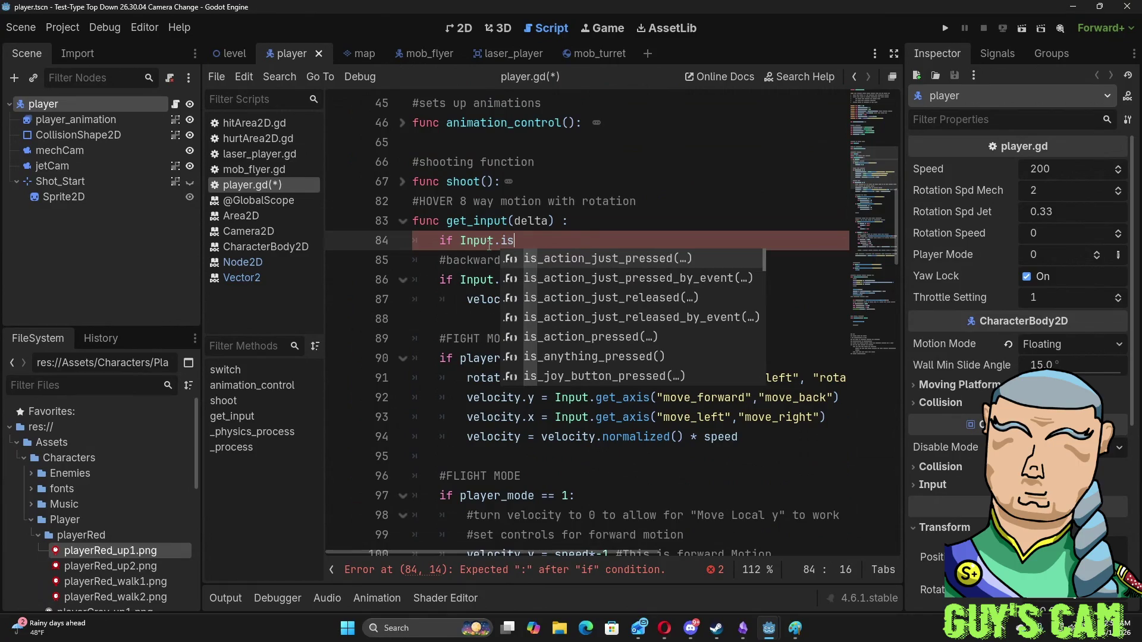
{"action": "key", "text": "Down"}
{"action": "key", "text": "Down"}
{"action": "key", "text": "Up"}
{"action": "key", "text": "Up"}
{"action": "key", "text": "Return"}
- Change the method to is_action_just_released and choose the "switch_mode" action
{"action": "key", "text": "BackSpace"}
{"action": "key", "text": "BackSpace"}
{"action": "key", "text": "BackSpace"}
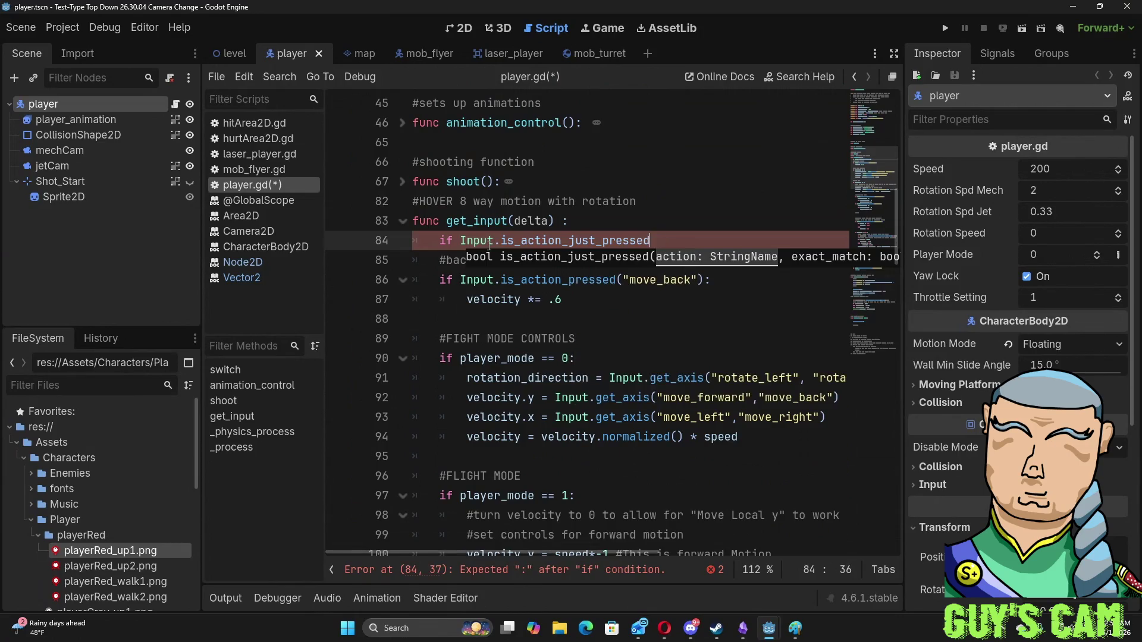
{"action": "type", "text": "rel"}
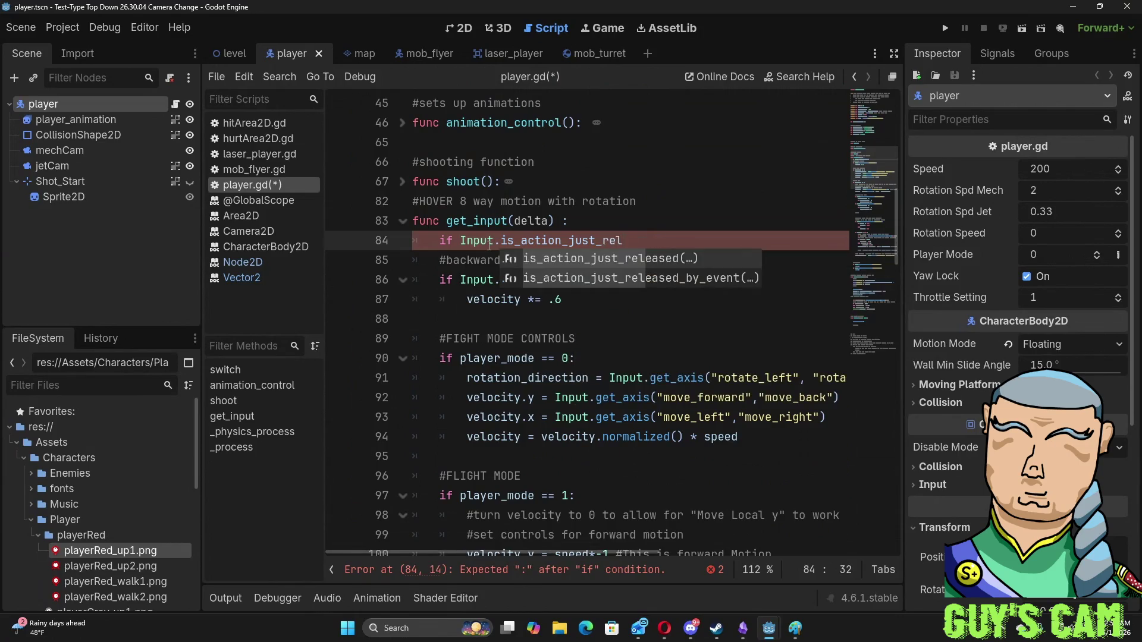
{"action": "key", "text": "Return"}
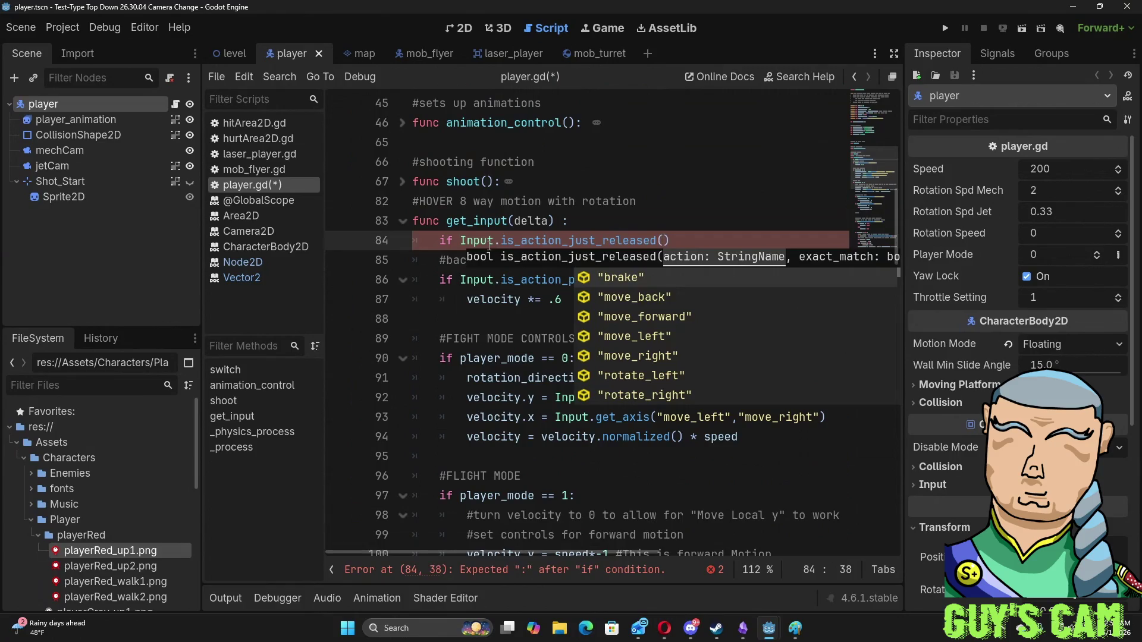
{"action": "key", "text": "Down"}
{"action": "key", "text": "Down"}
{"action": "key", "text": "Down"}
{"action": "key", "text": "Up"}
{"action": "key", "text": "Up"}
{"action": "key", "text": "Up"}
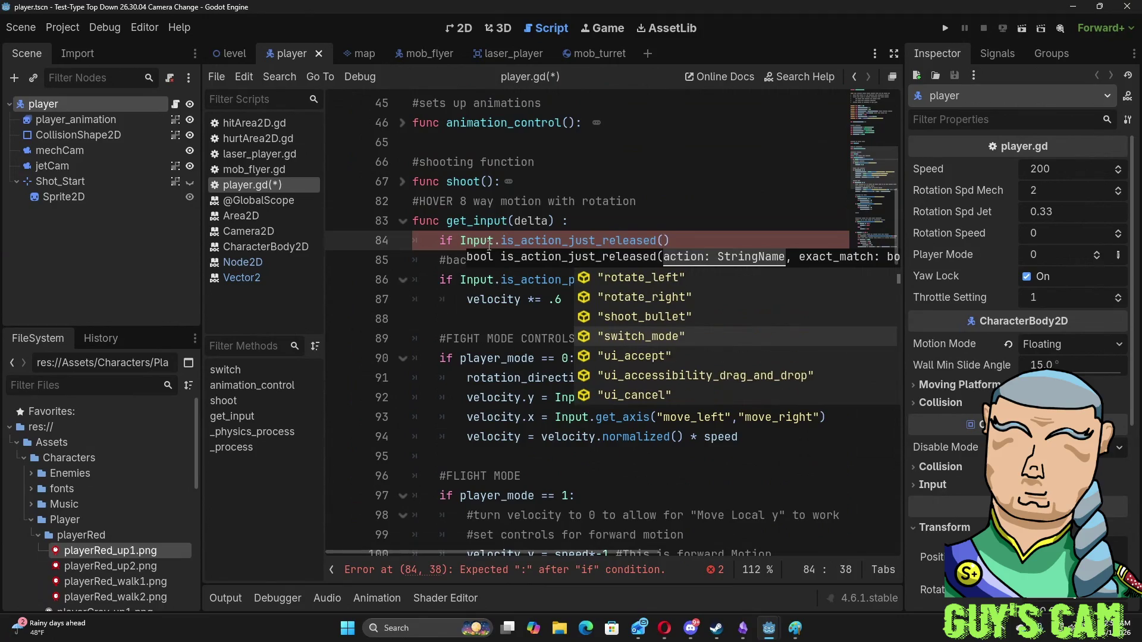
{"action": "key", "text": "Return"}
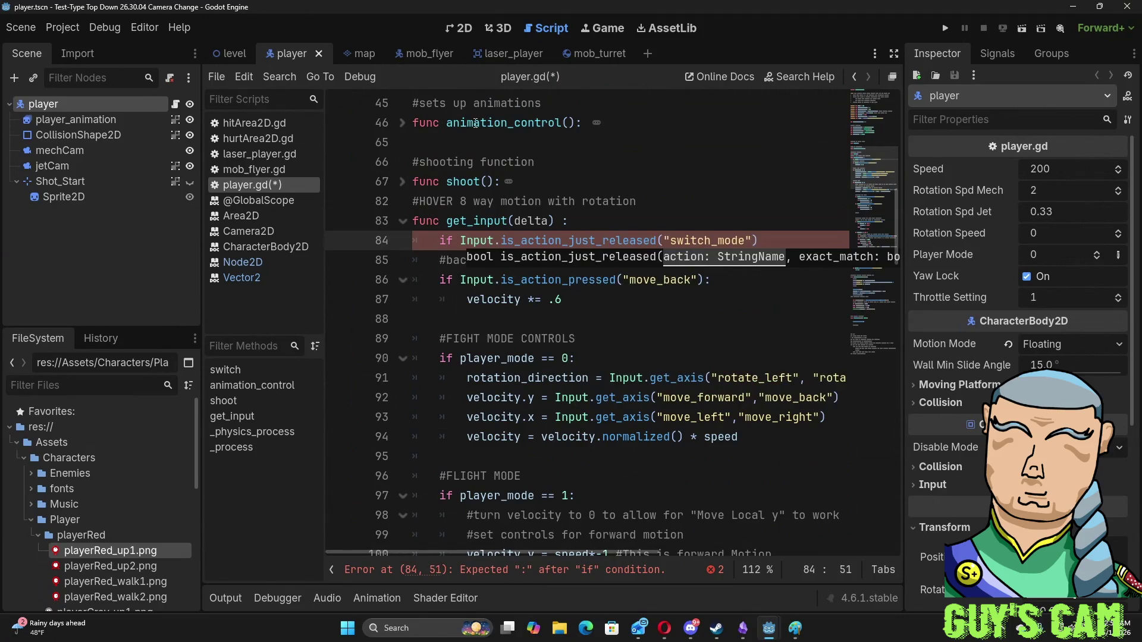
{"action": "key", "text": "Up"}
{"action": "key", "text": "Up"}
{"action": "left_click", "coordinate": [808, 245]}
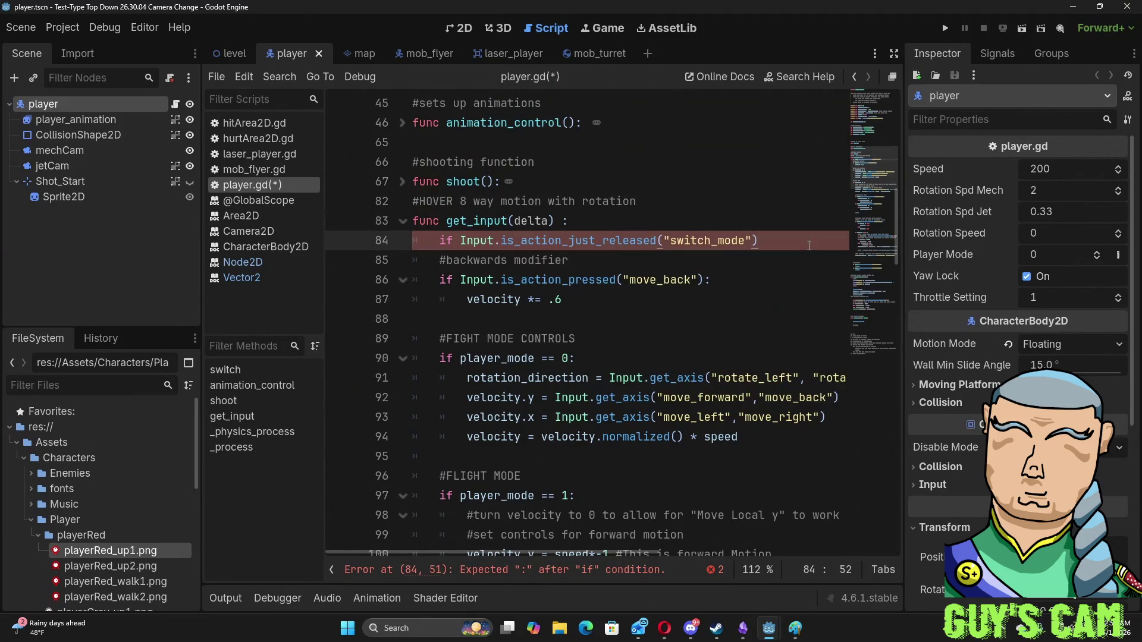
- End the switch_mode condition with a colon and nest 'if player_mode == 0' inside it
{"action": "type", "text": ":"}
{"action": "key", "text": "Return"}
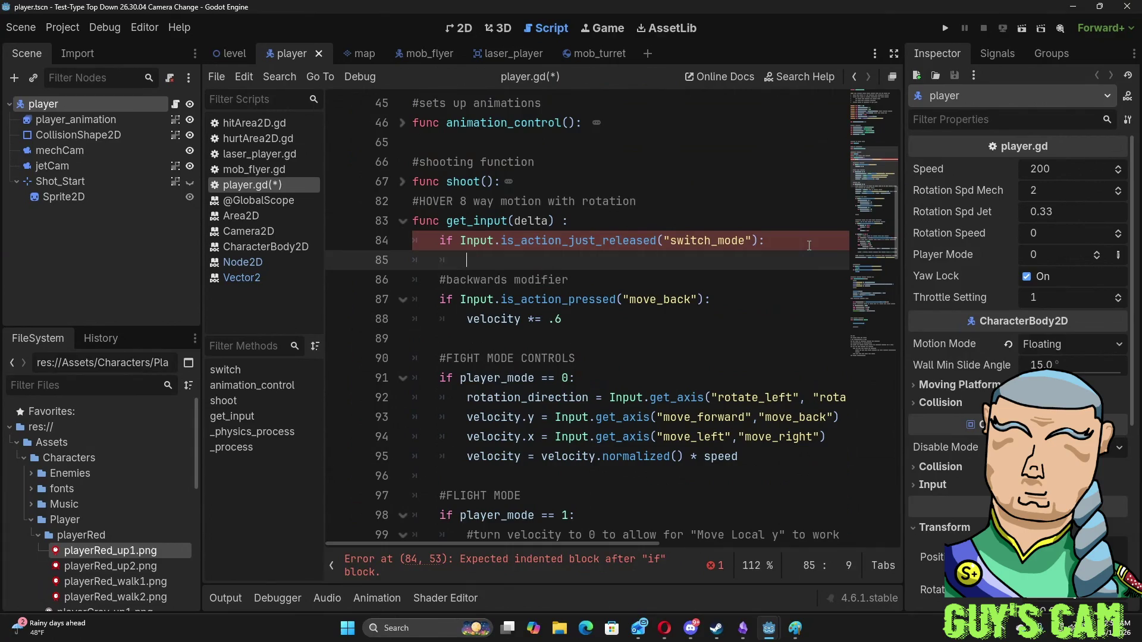
{"action": "type", "text": "i"}
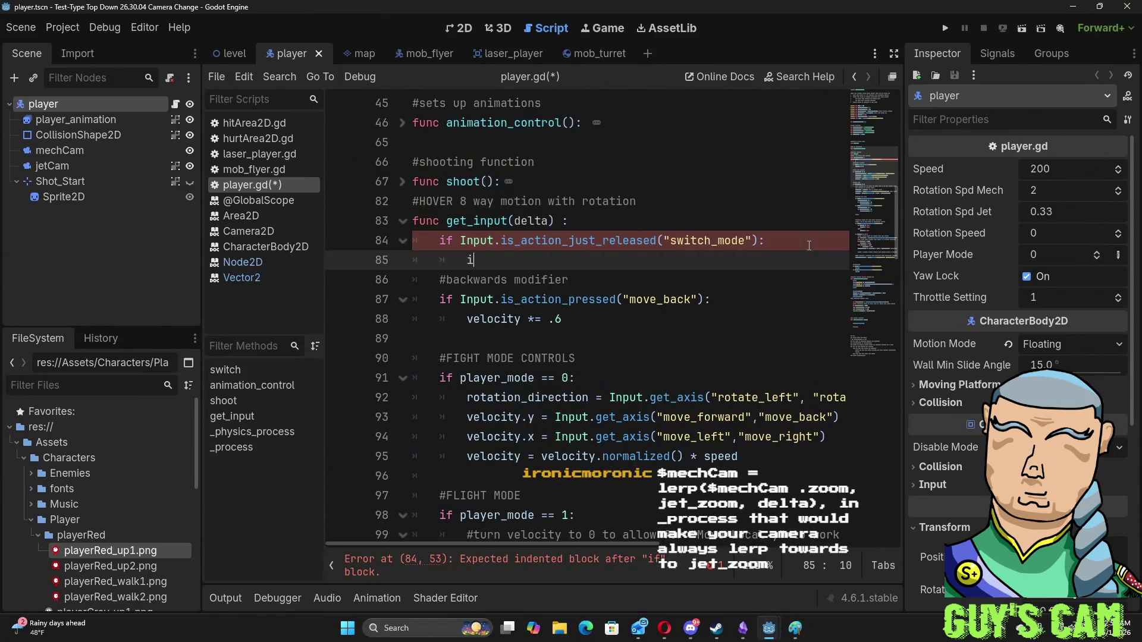
{"action": "type", "text": "f player_"}
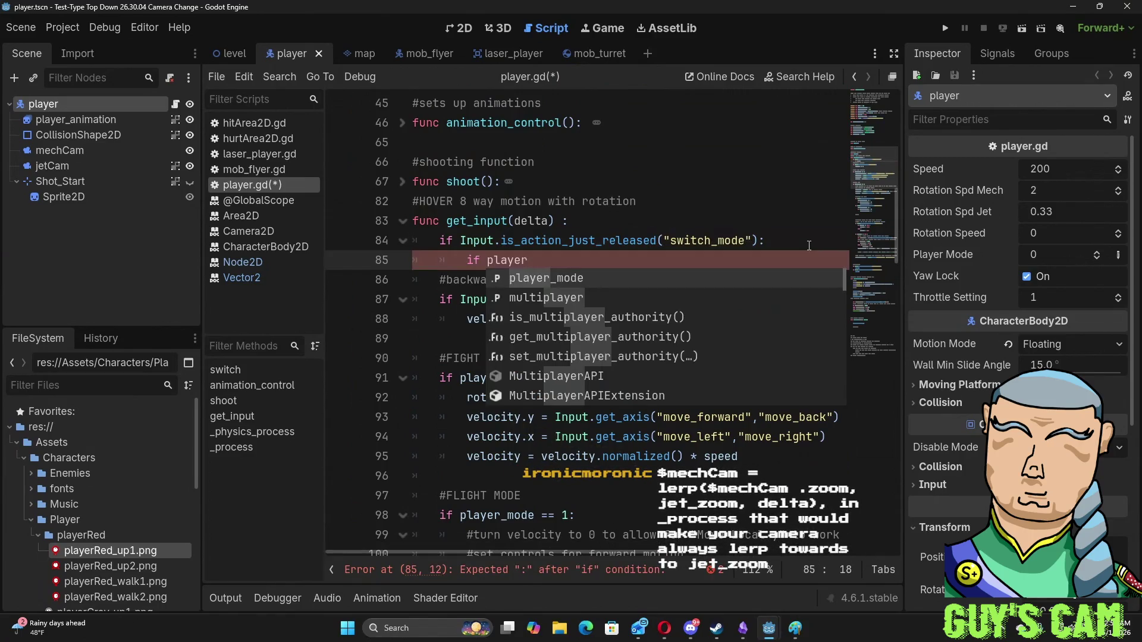
{"action": "key", "text": "Return"}
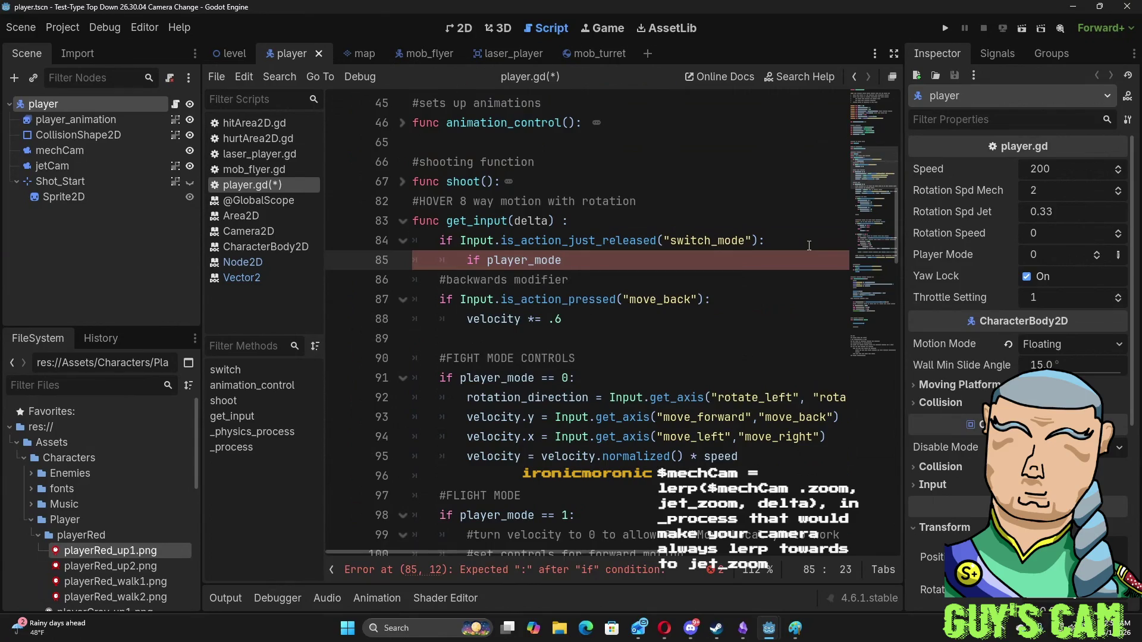
{"action": "type", "text": " == 0:"}
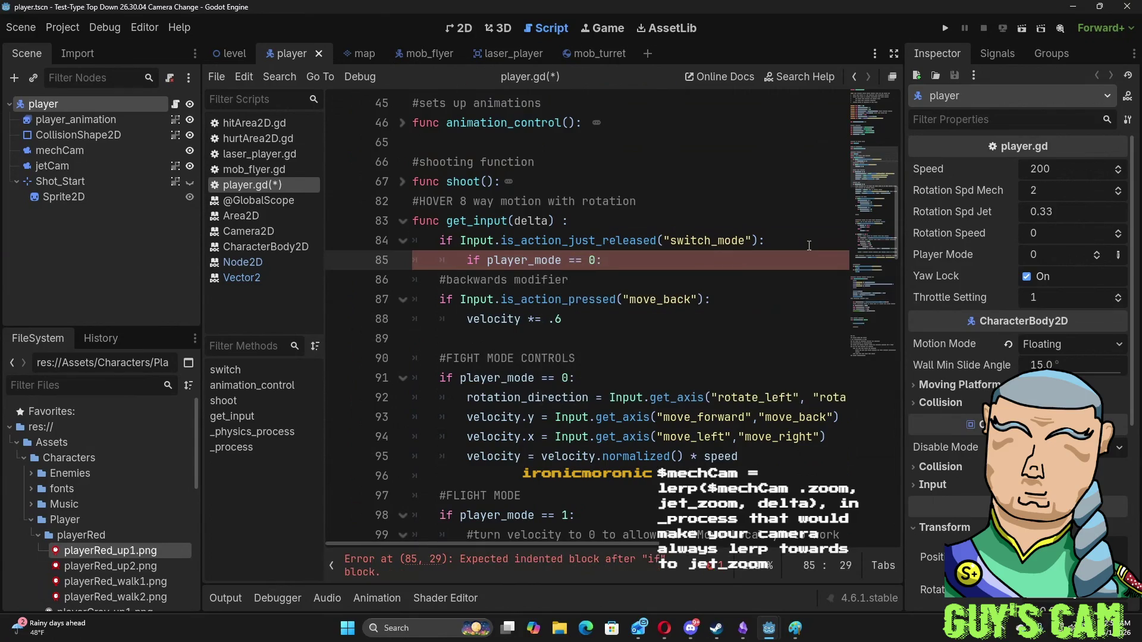
{"action": "key", "text": "Return"}
- Set player_mode = 1 inside the nested player_mode check
{"action": "type", "text": "1"}
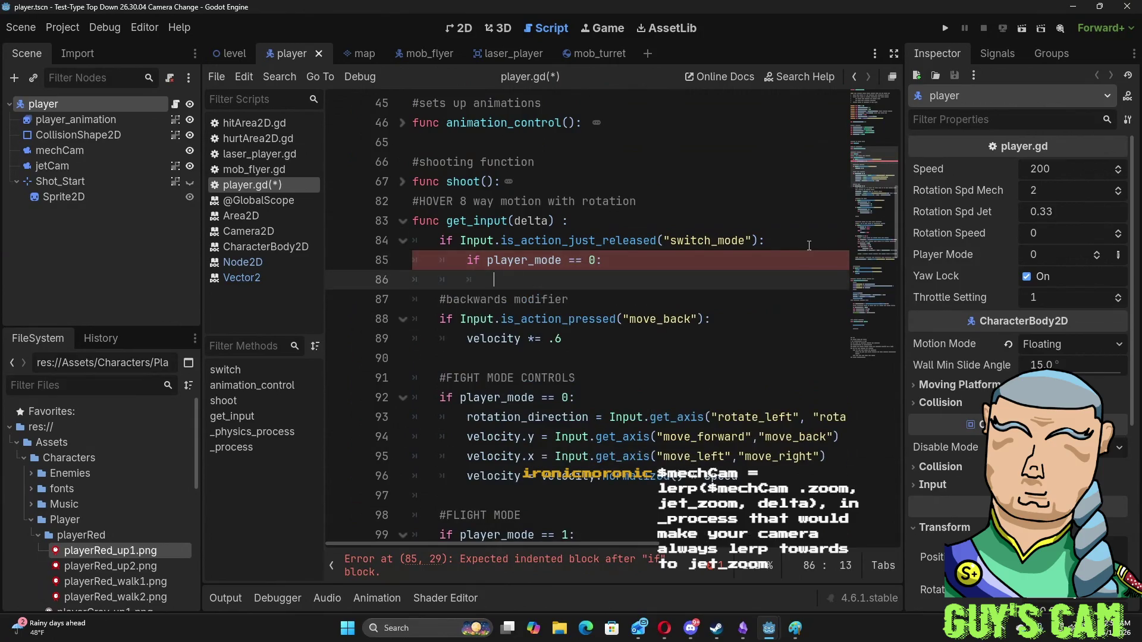
{"action": "key", "text": "BackSpace"}
{"action": "type", "text": "pl"}
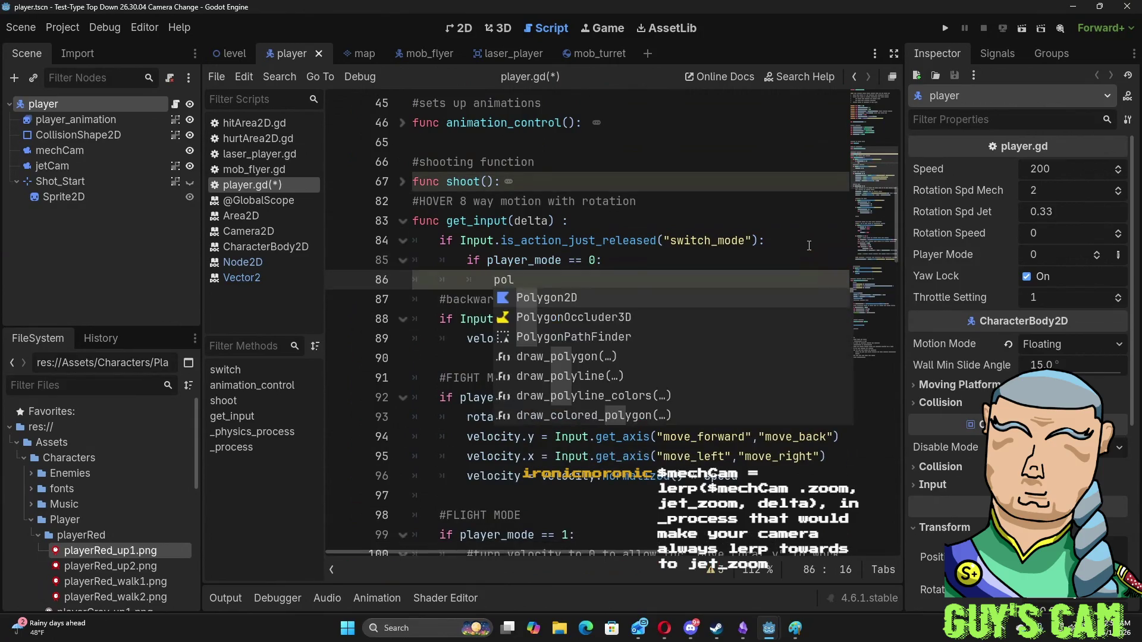
{"action": "key", "text": "Return"}
{"action": "type", "text": "= 1"}
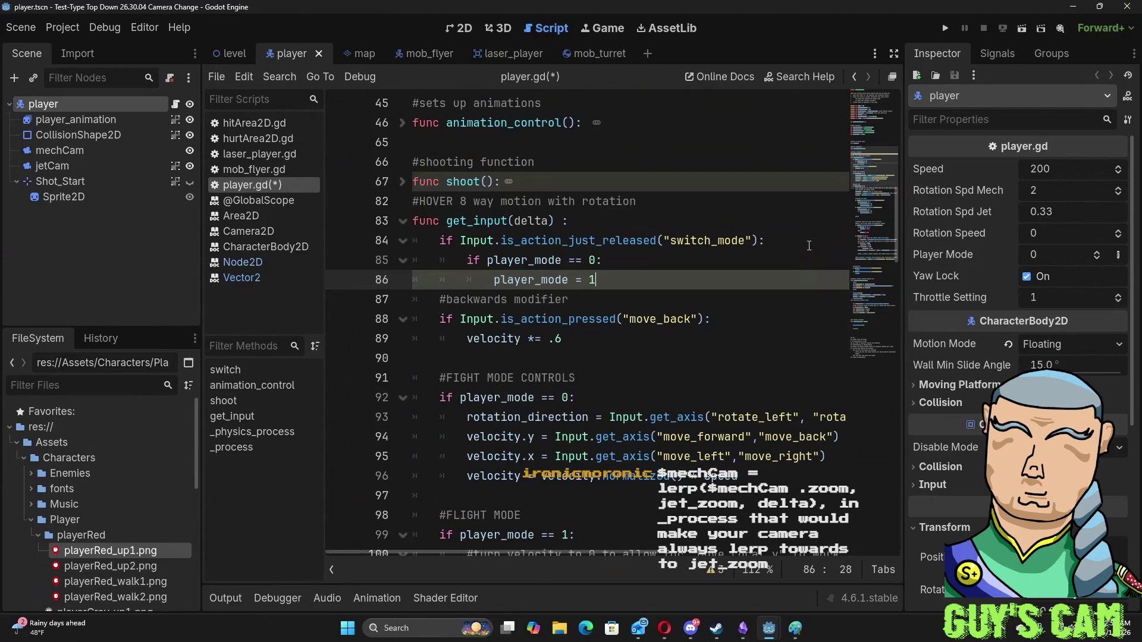
{"action": "key", "text": "Return"}
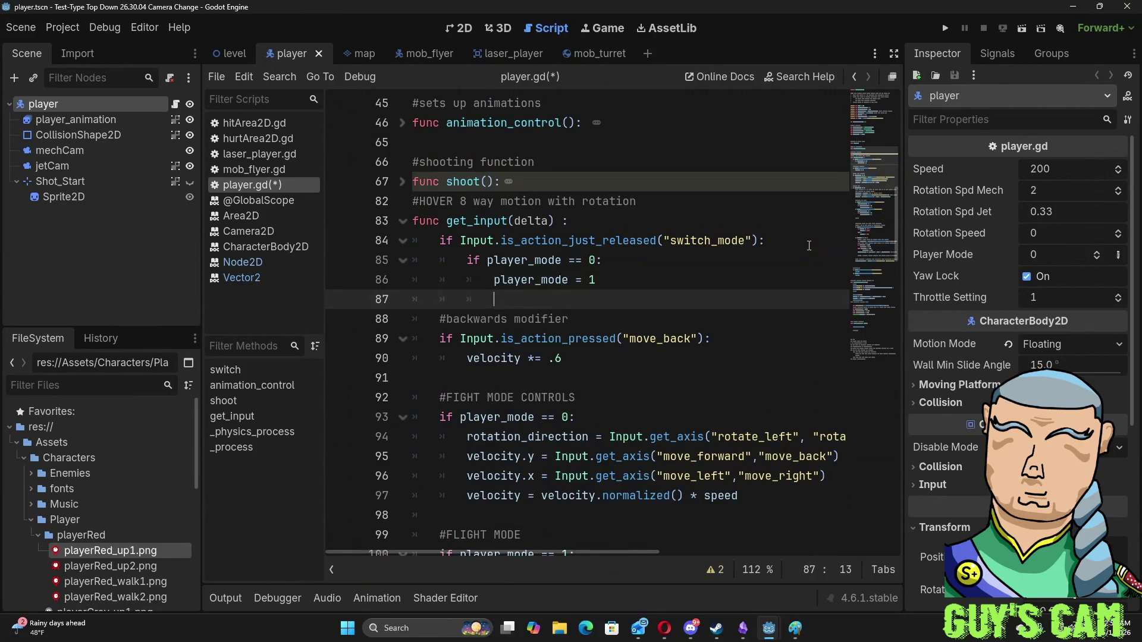
- Add an 'else:' branch containing player_mode = 0
{"action": "type", "text": "else"}
{"action": "key", "text": "Return"}
{"action": "type", "text": "player"}
{"action": "key", "text": "Return"}
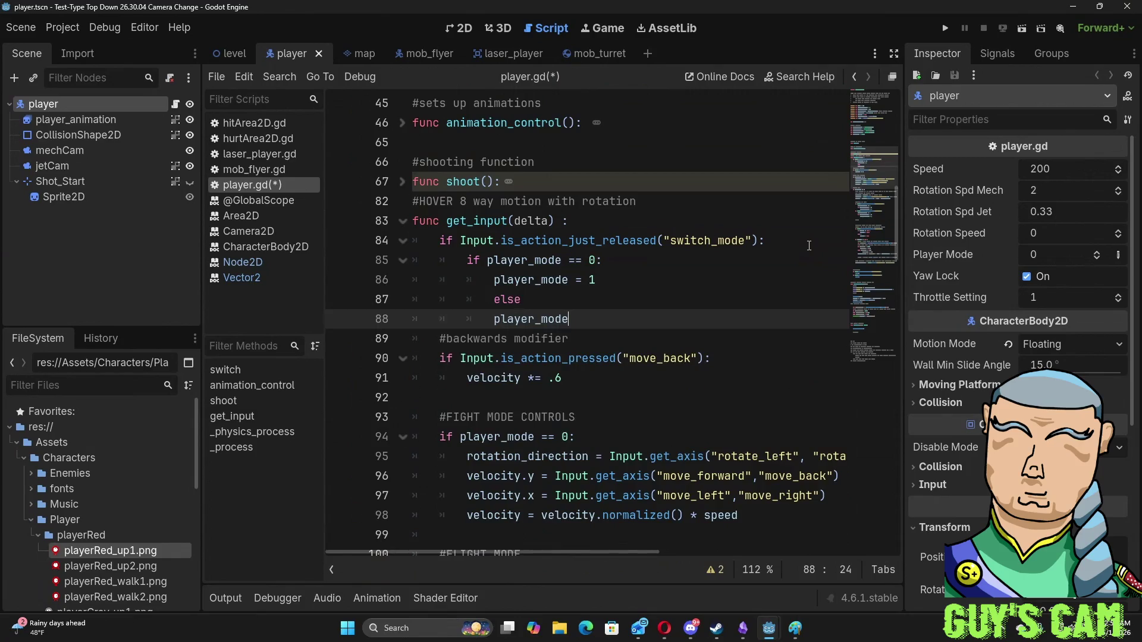
{"action": "type", "text": "= 0"}
{"action": "left_click", "coordinate": [546, 307]}
{"action": "type", "text": ":"}
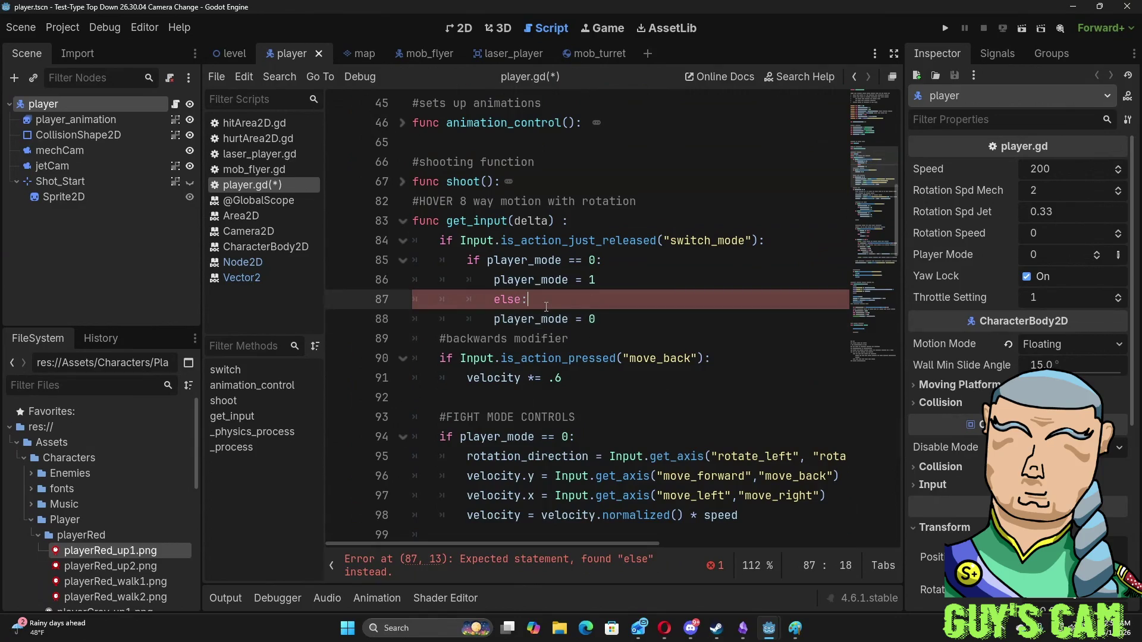
- Fix the indentation so else aligns with the if and player_mode = 0 sits under it
{"action": "key", "text": "Up"}
{"action": "key", "text": "Up"}
{"action": "key", "text": "End"}
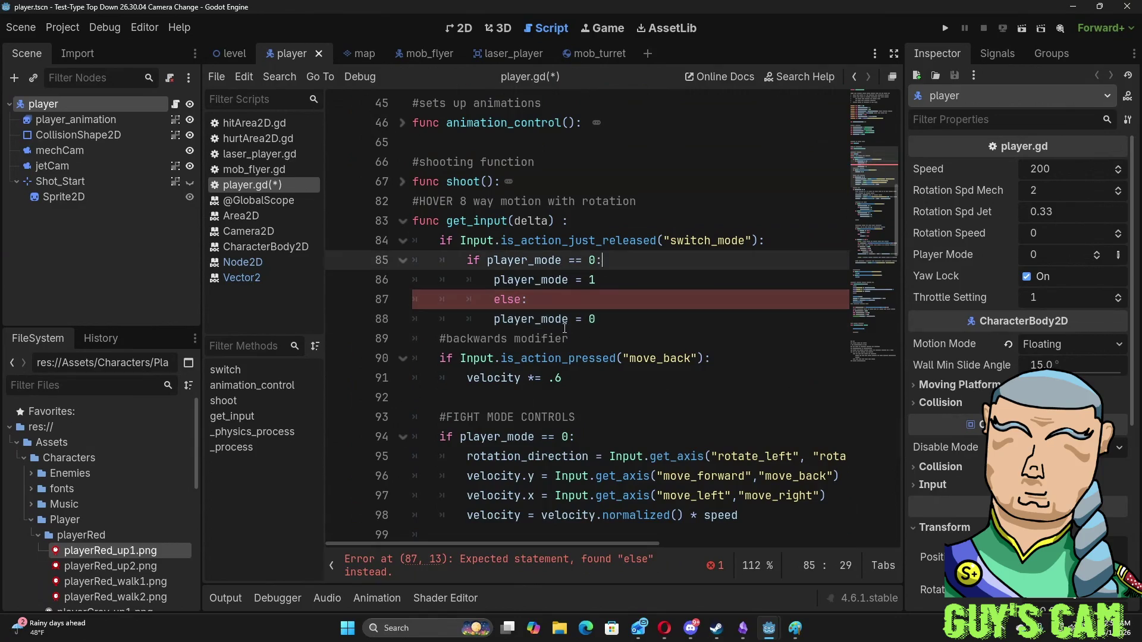
{"action": "left_click", "coordinate": [562, 300]}
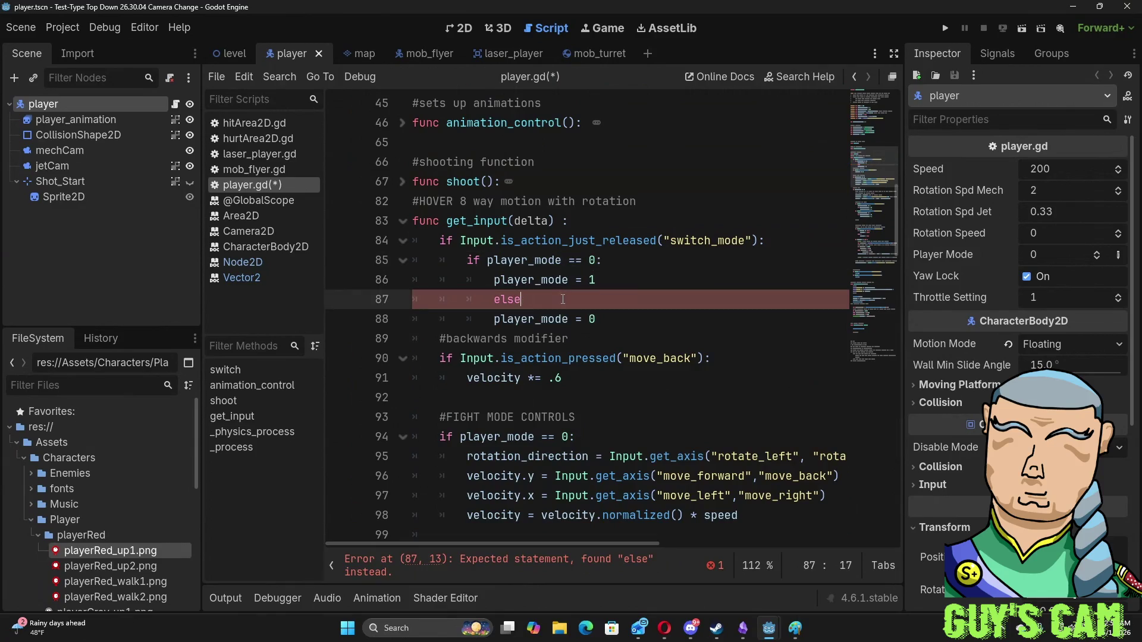
{"action": "key", "text": "Down"}
{"action": "key", "text": "Home"}
{"action": "key", "text": "Tab"}
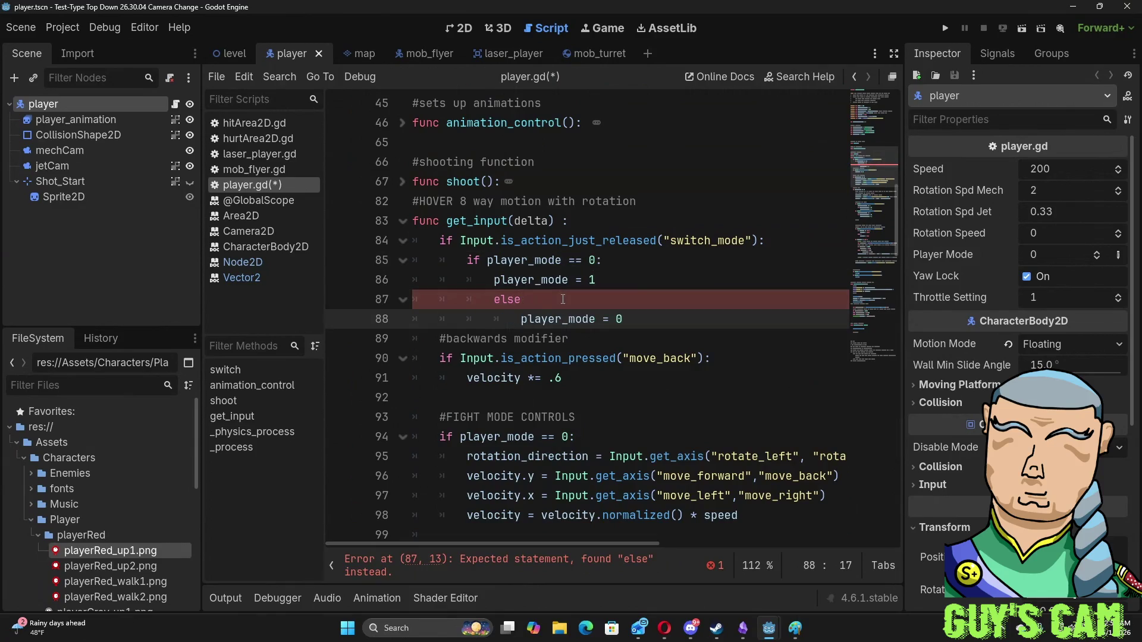
{"action": "key", "text": "Up"}
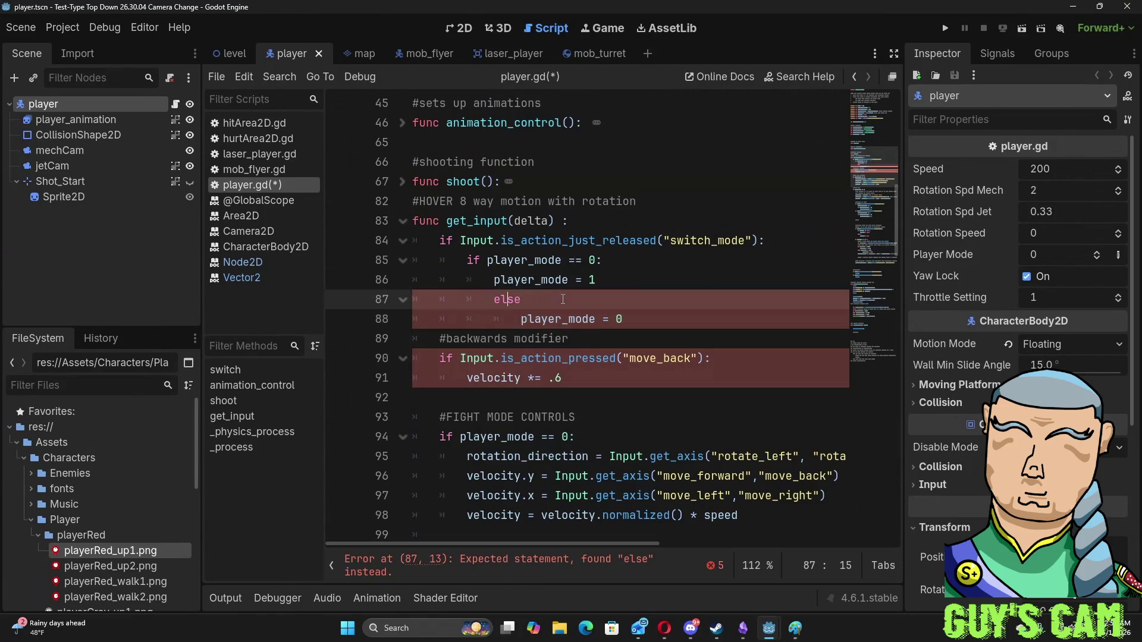
{"action": "key", "text": "Home"}
{"action": "key", "text": "BackSpace"}
{"action": "key", "text": "Down"}
{"action": "key", "text": "Delete"}
{"action": "left_click", "coordinate": [563, 242]}
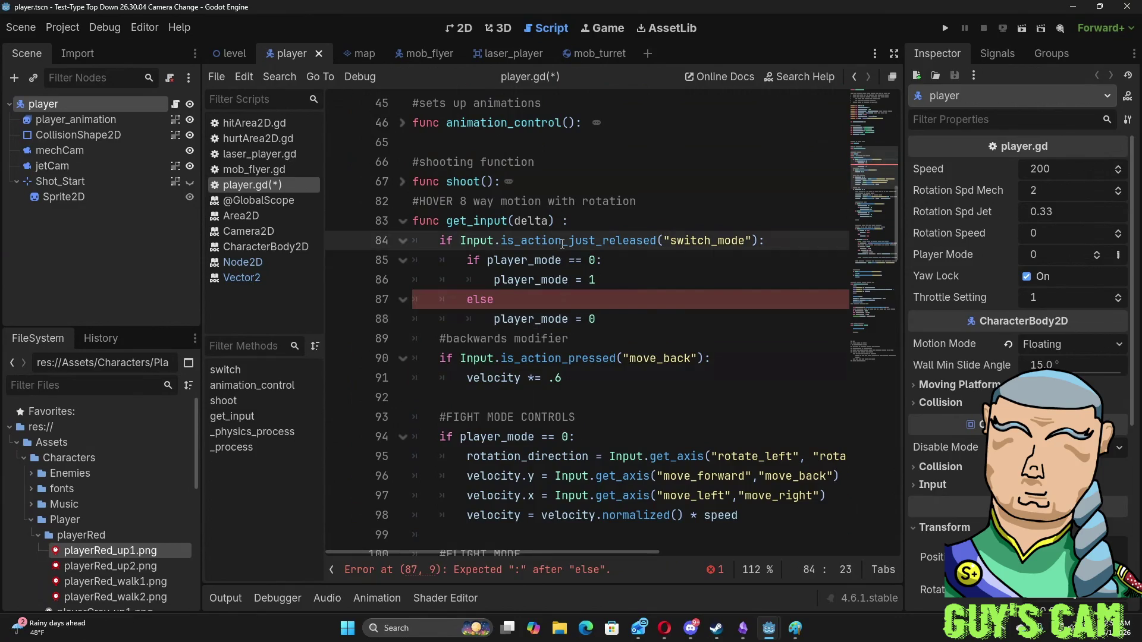
{"action": "left_click", "coordinate": [487, 299]}
{"action": "type", "text": ":"}
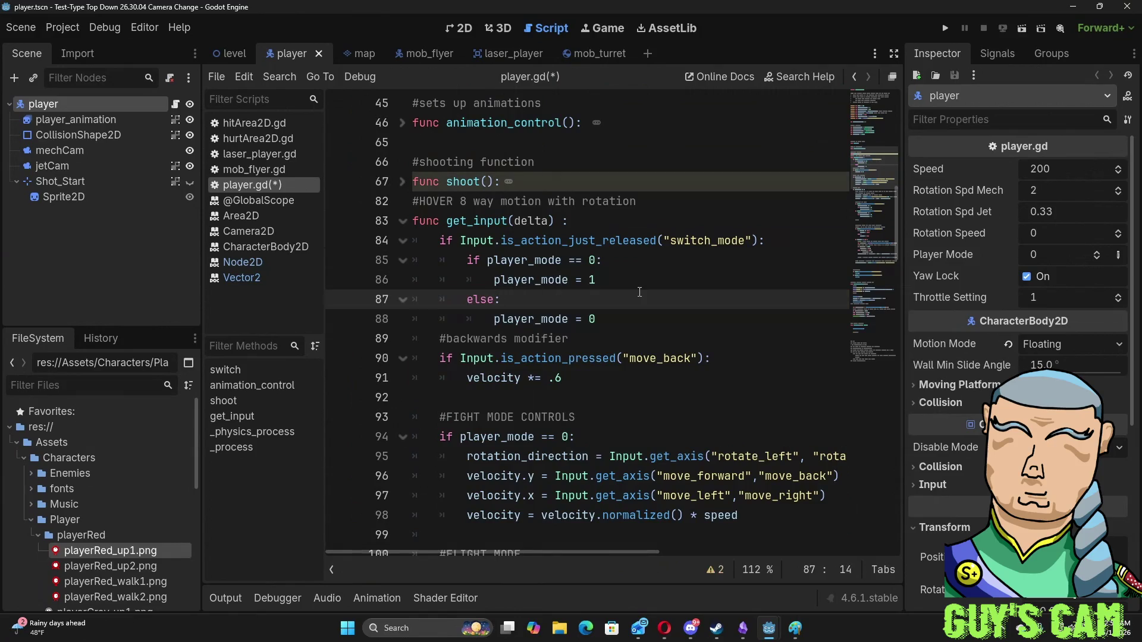
{"action": "scroll", "coordinate": [616, 310], "scroll_direction": "down", "scroll_amount": 20}
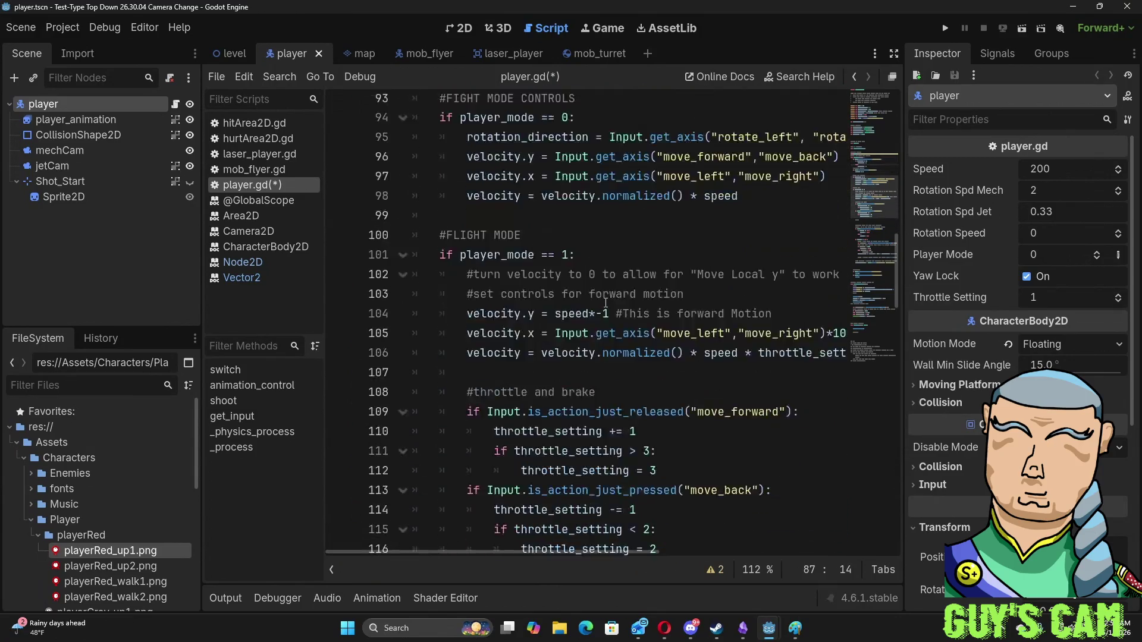
{"action": "scroll", "coordinate": [605, 303], "scroll_direction": "down", "scroll_amount": 8}
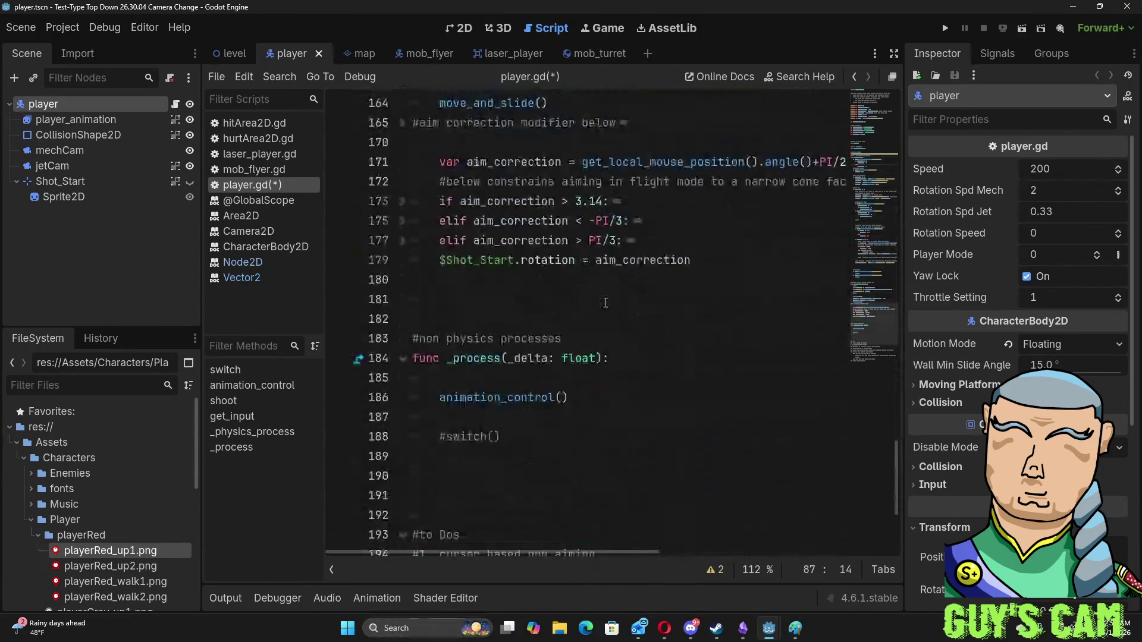
{"action": "scroll", "coordinate": [605, 303], "scroll_direction": "up", "scroll_amount": 7}
{"action": "scroll", "coordinate": [605, 302], "scroll_direction": "up", "scroll_amount": 20}
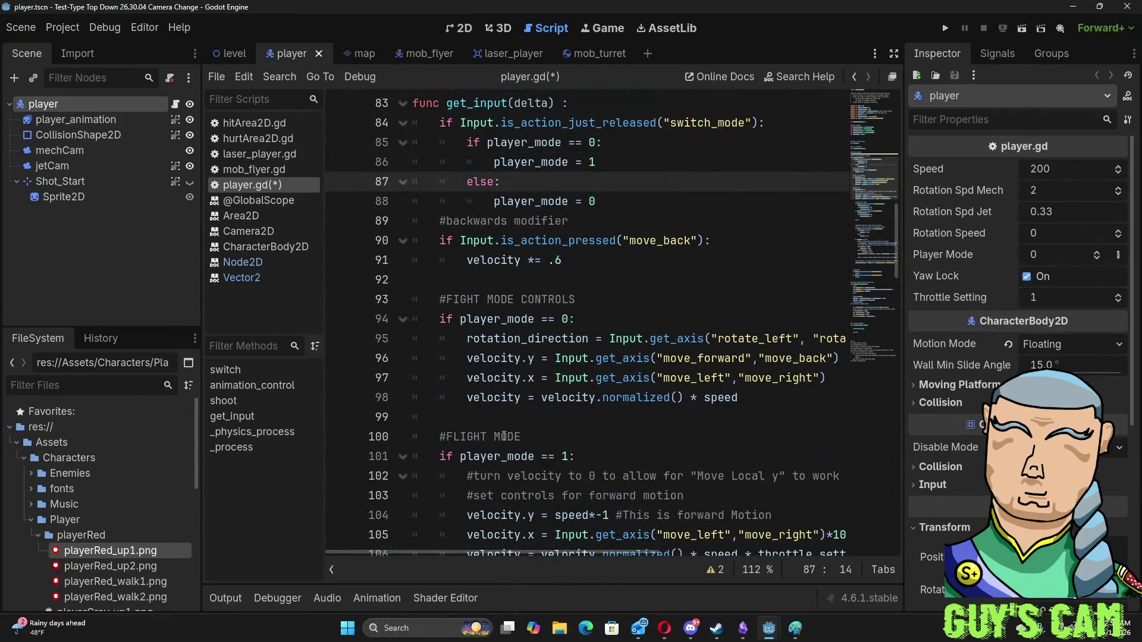
{"action": "scroll", "coordinate": [497, 438], "scroll_direction": "down", "scroll_amount": 3}
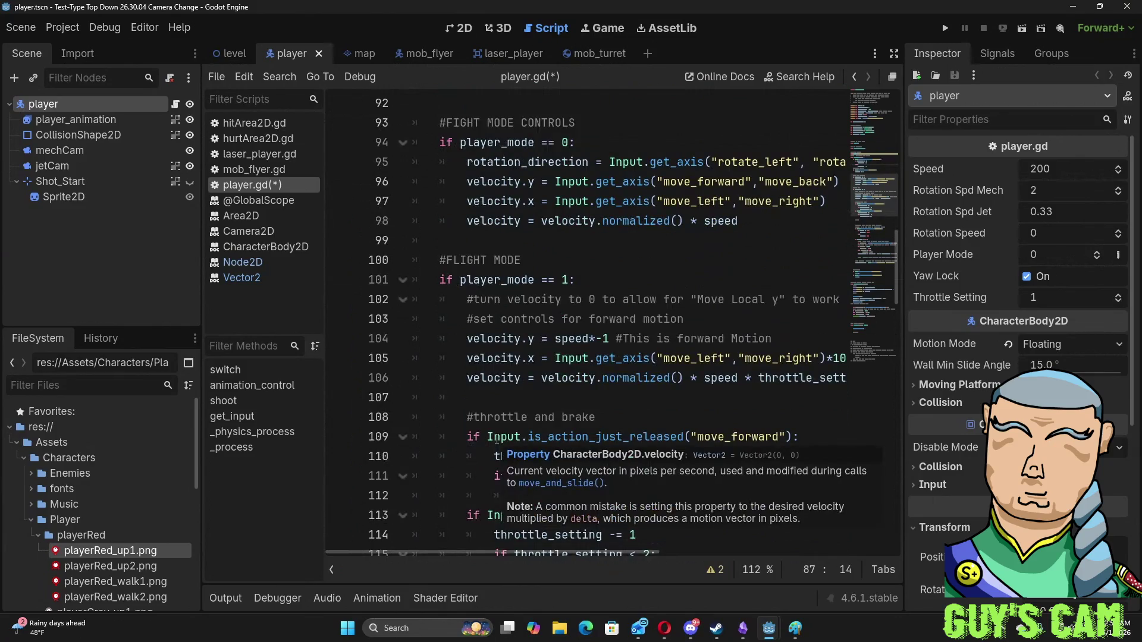
{"action": "scroll", "coordinate": [497, 438], "scroll_direction": "down", "scroll_amount": 5}
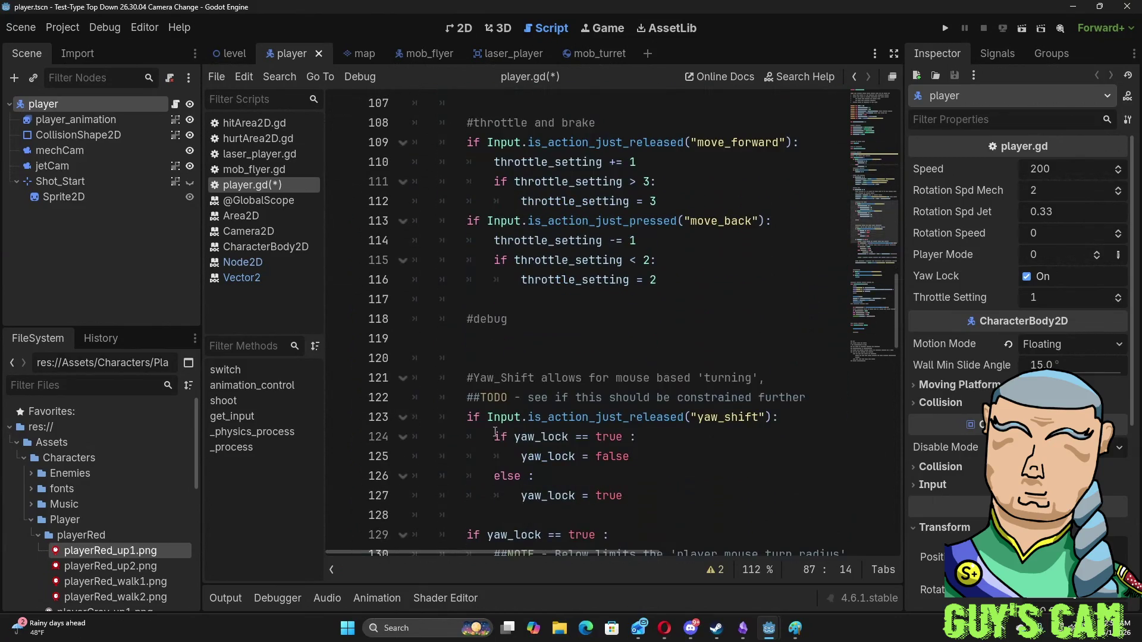
{"action": "key", "text": "F5"}
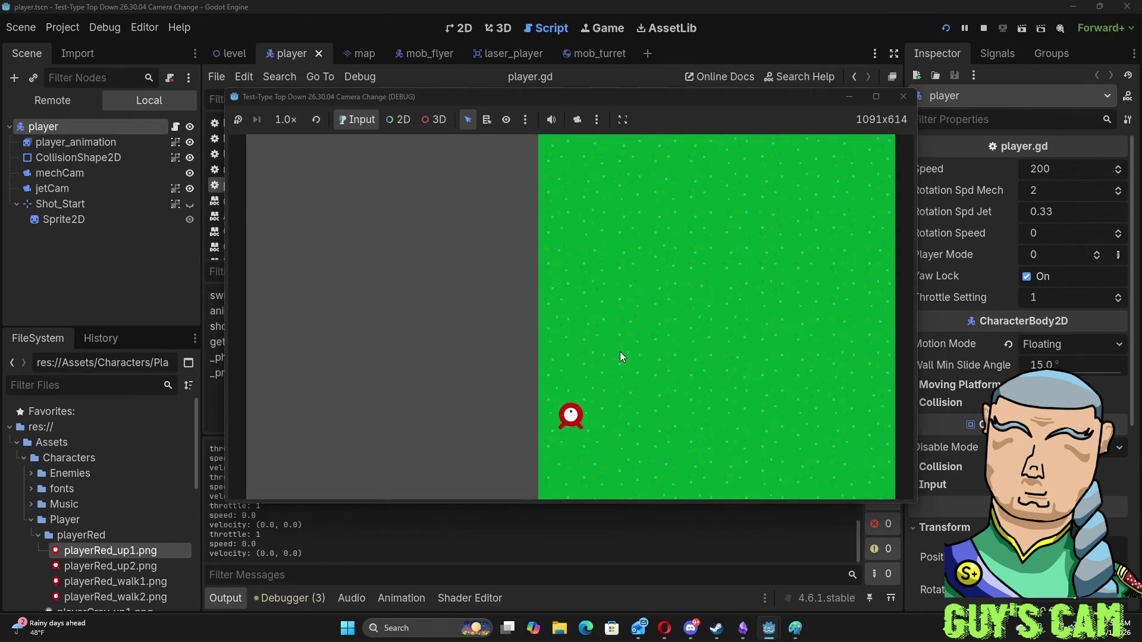
- Turn the ship with D and raise the throttle with W during the test flight
{"action": "key", "text": "d"}
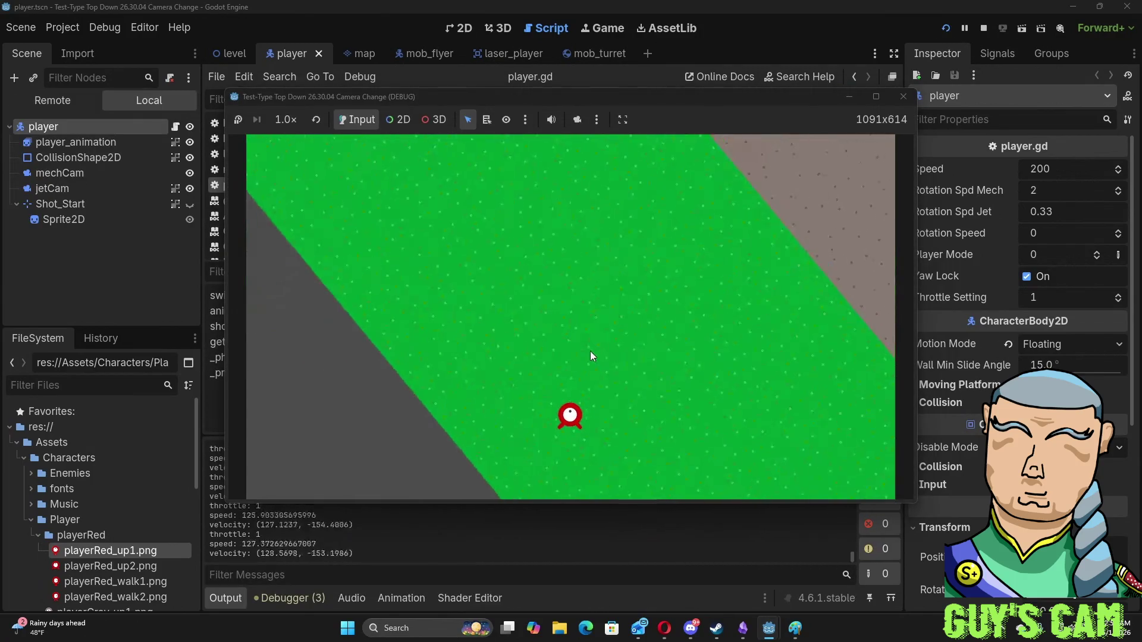
{"action": "key", "text": "d"}
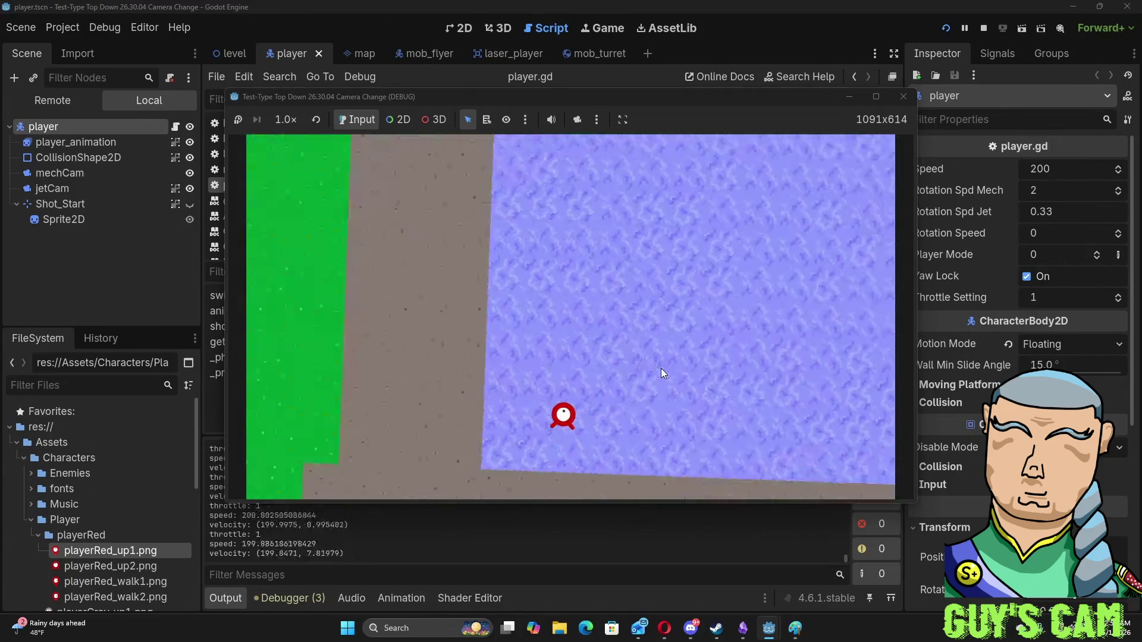
{"action": "key", "text": "w"}
{"action": "key", "text": "w"}
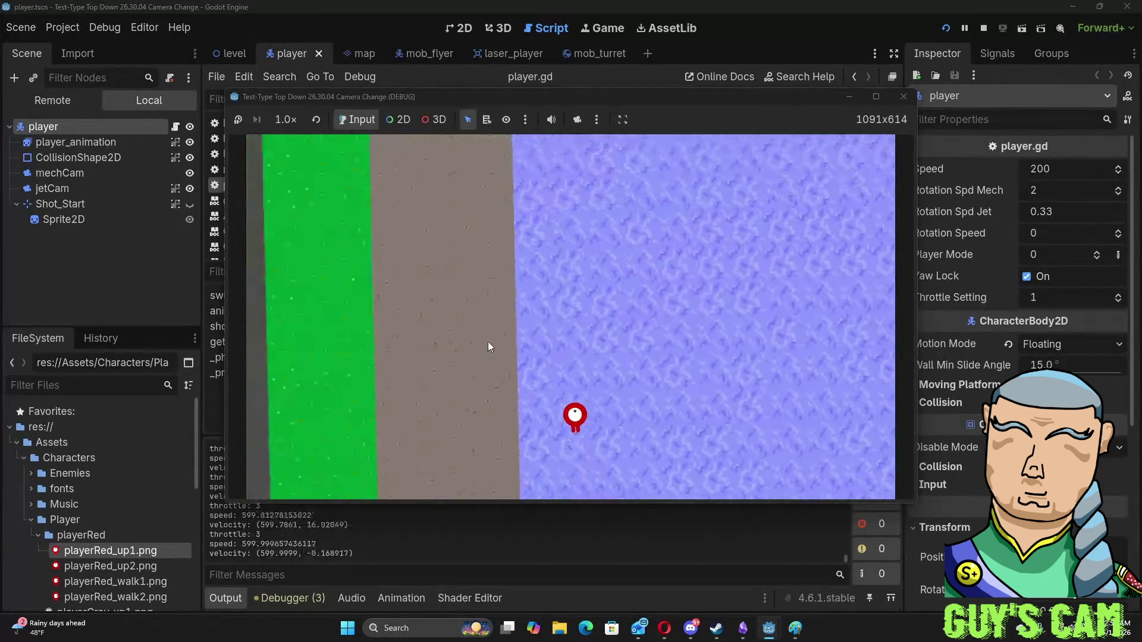
- Ease off the throttle, close the running game, and return to _process in player.gd
{"action": "key", "text": "s"}
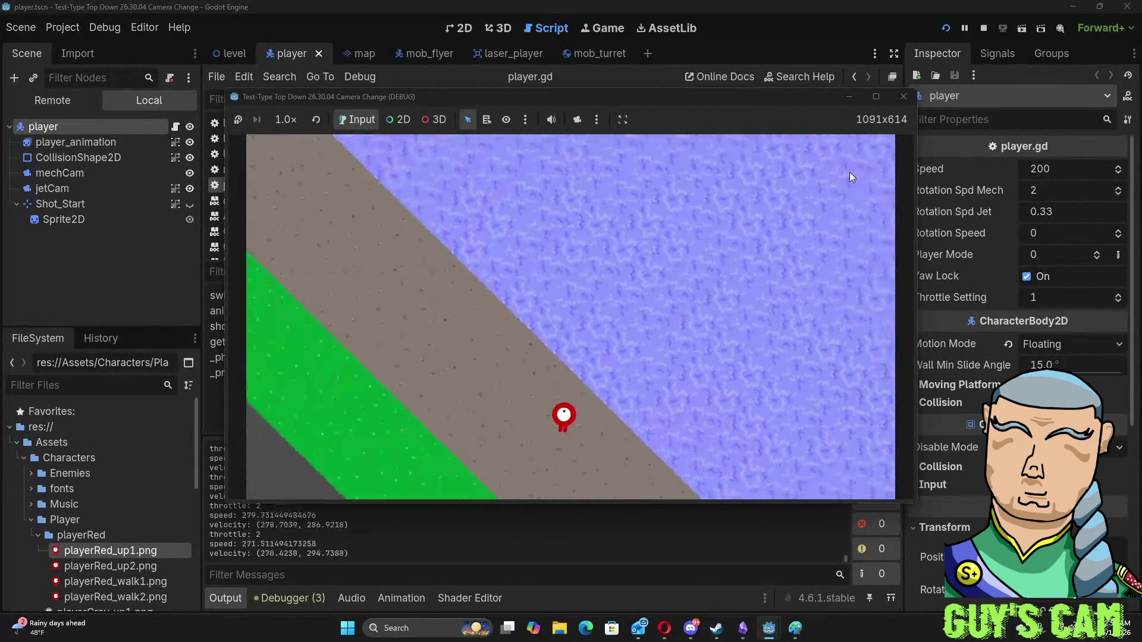
{"action": "left_click", "coordinate": [903, 97]}
{"action": "scroll", "coordinate": [510, 305], "scroll_direction": "down", "scroll_amount": 6}
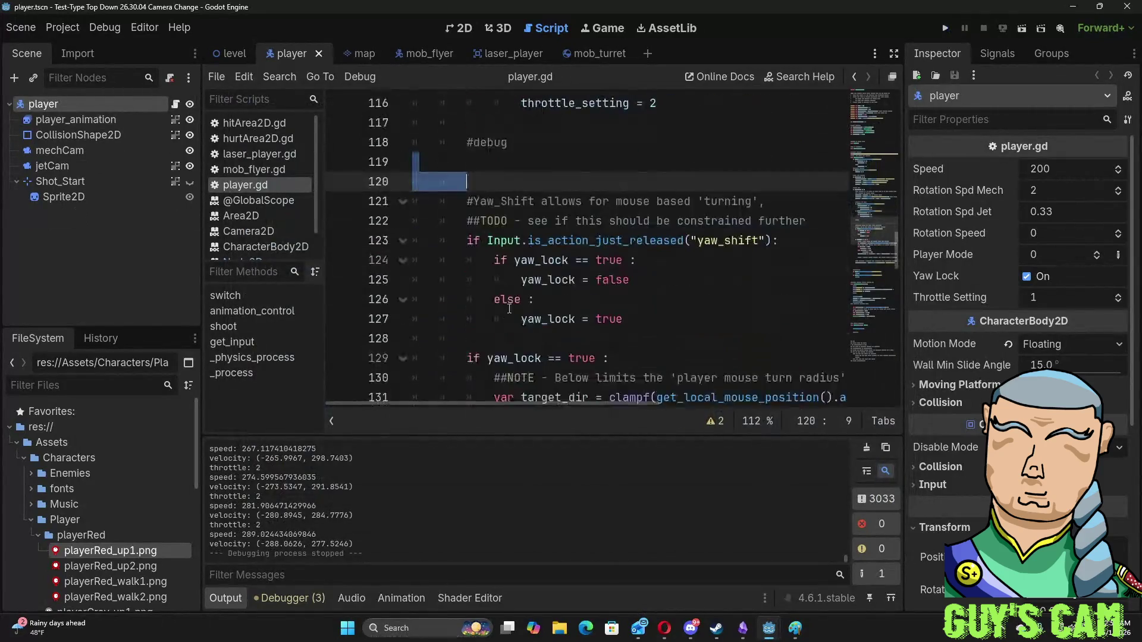
{"action": "scroll", "coordinate": [510, 305], "scroll_direction": "down", "scroll_amount": 17}
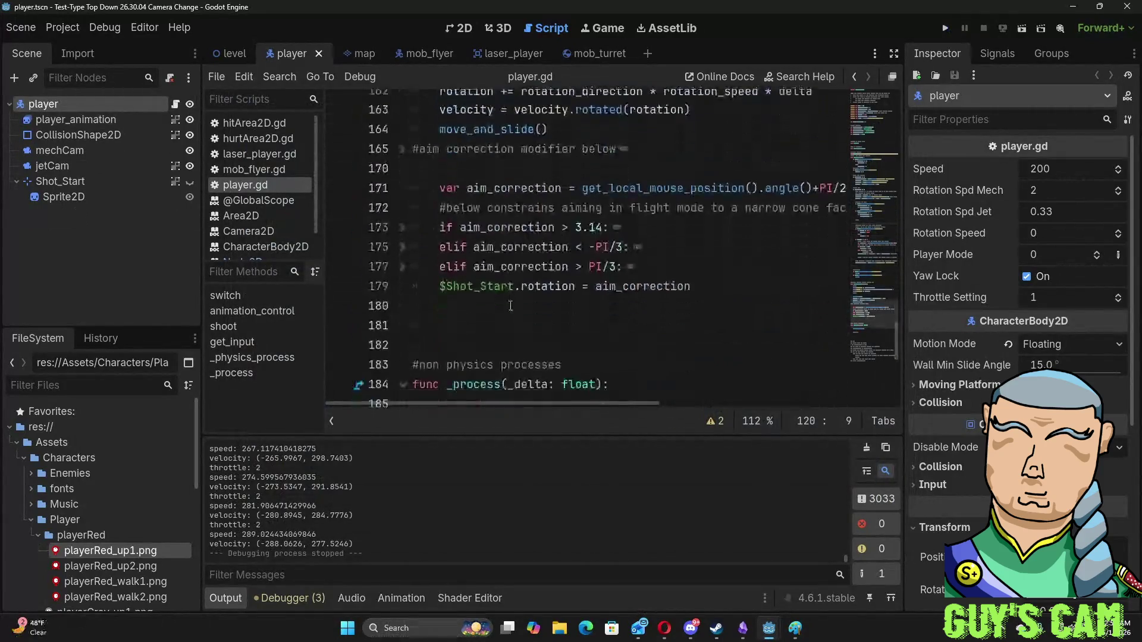
- Add the comment '#NOTE - Below is camera mode modifier' below animation_control() in _process
{"action": "left_click", "coordinate": [496, 240]}
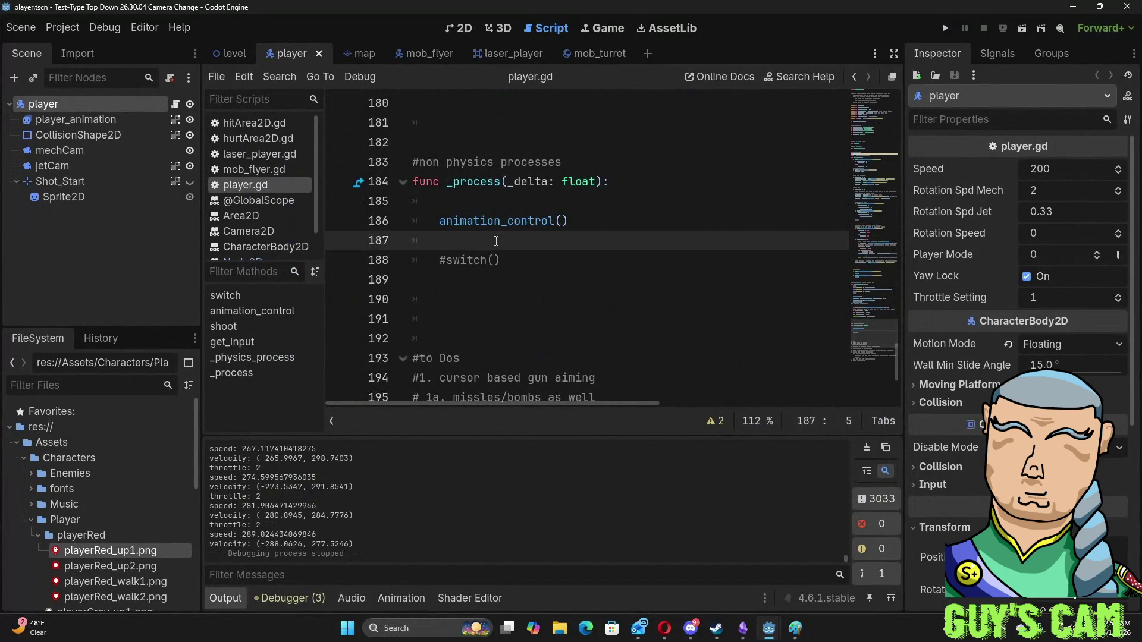
{"action": "key", "text": "Return"}
{"action": "key", "text": "Return"}
{"action": "key", "text": "Up"}
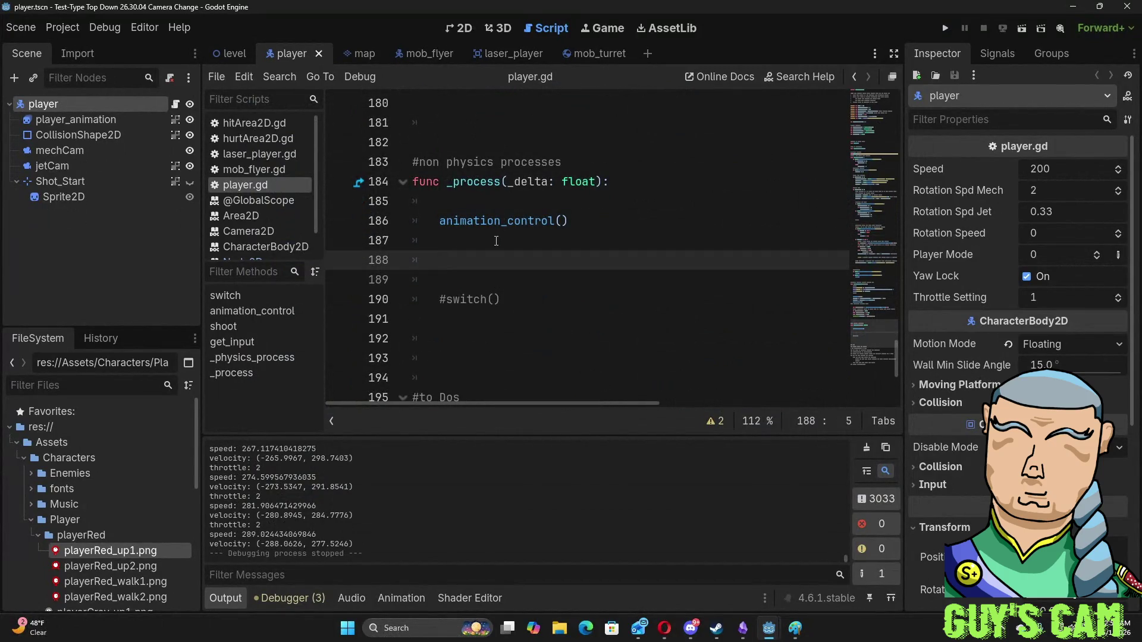
{"action": "type", "text": "#"}
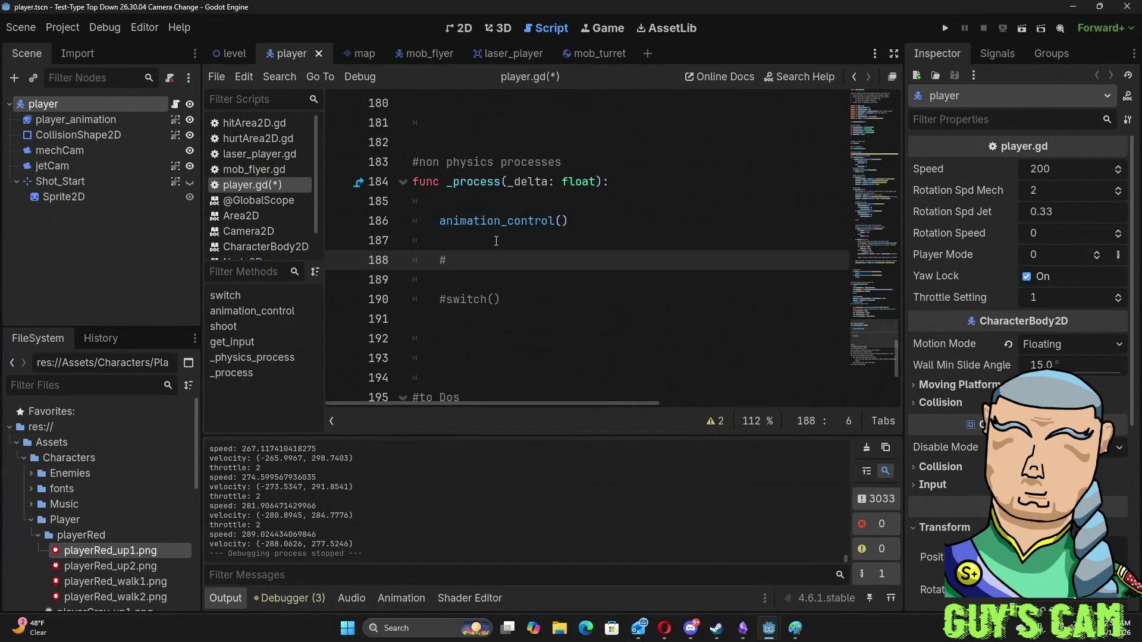
{"action": "type", "text": "NOTE - "}
{"action": "type", "text": "Below "}
{"action": "type", "text": "is camera"}
{"action": "type", "text": " mode modif"}
{"action": "type", "text": "ier"}
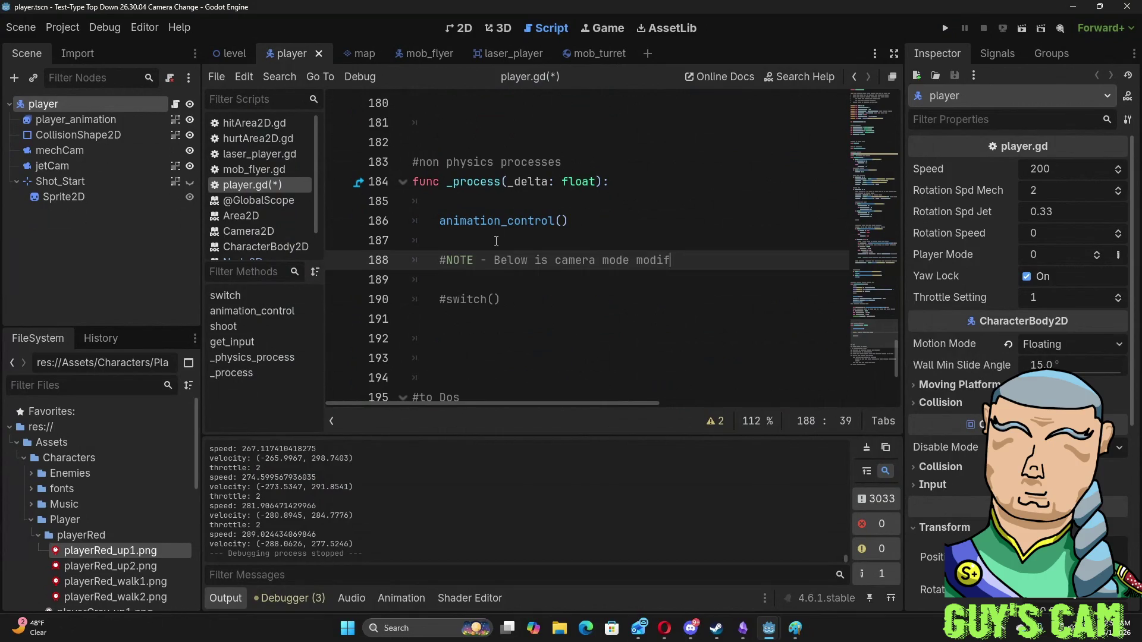
{"action": "key", "text": "Return"}
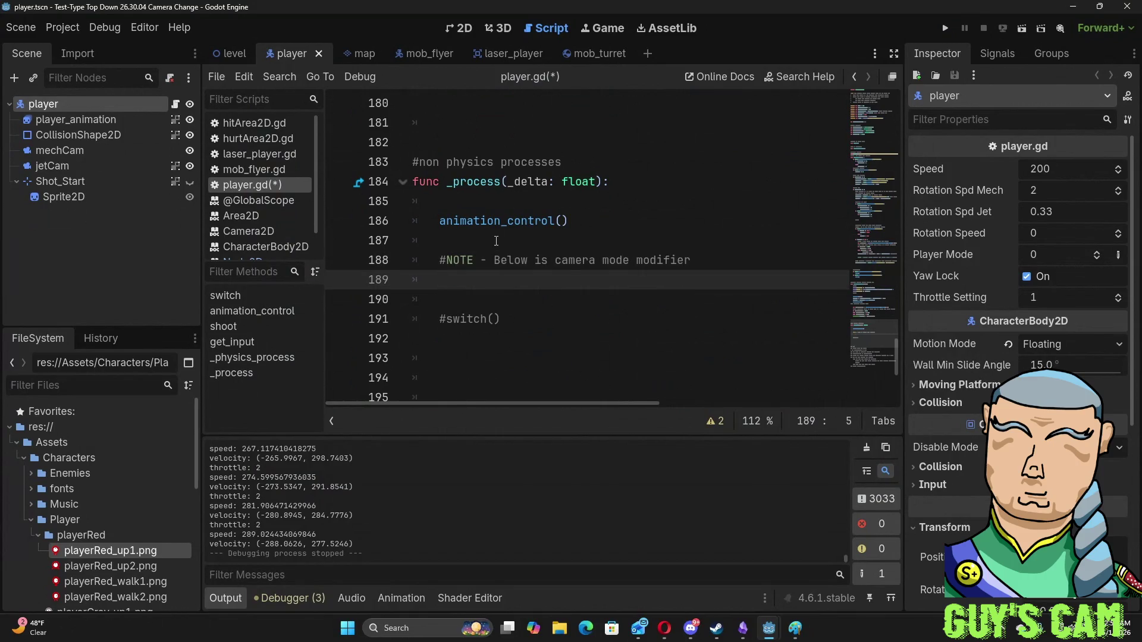
- Start line 189 as '$mechCam = lerp' using autocomplete
{"action": "type", "text": "#"}
{"action": "key", "text": "BackSpace"}
{"action": "type", "text": "$mech"}
{"action": "key", "text": "Return"}
{"action": "type", "text": "= lerp"}
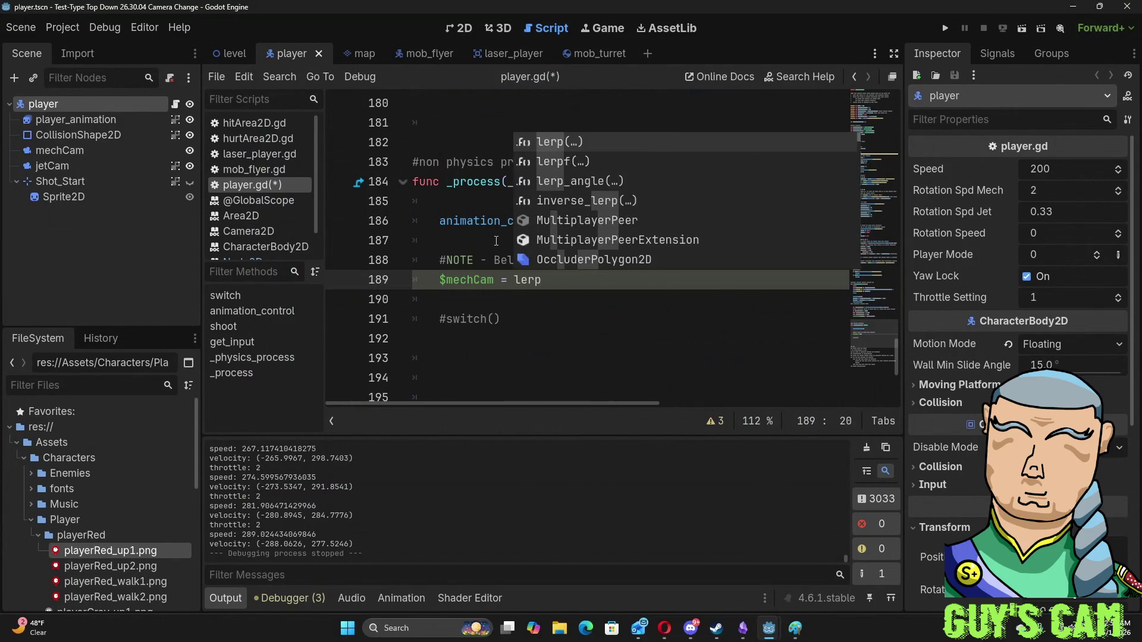
{"action": "key", "text": "Return"}
- Fill the lerp arguments with $mechCam.zoom, camera_jet_zoom and _delta
{"action": "type", "text": "#"}
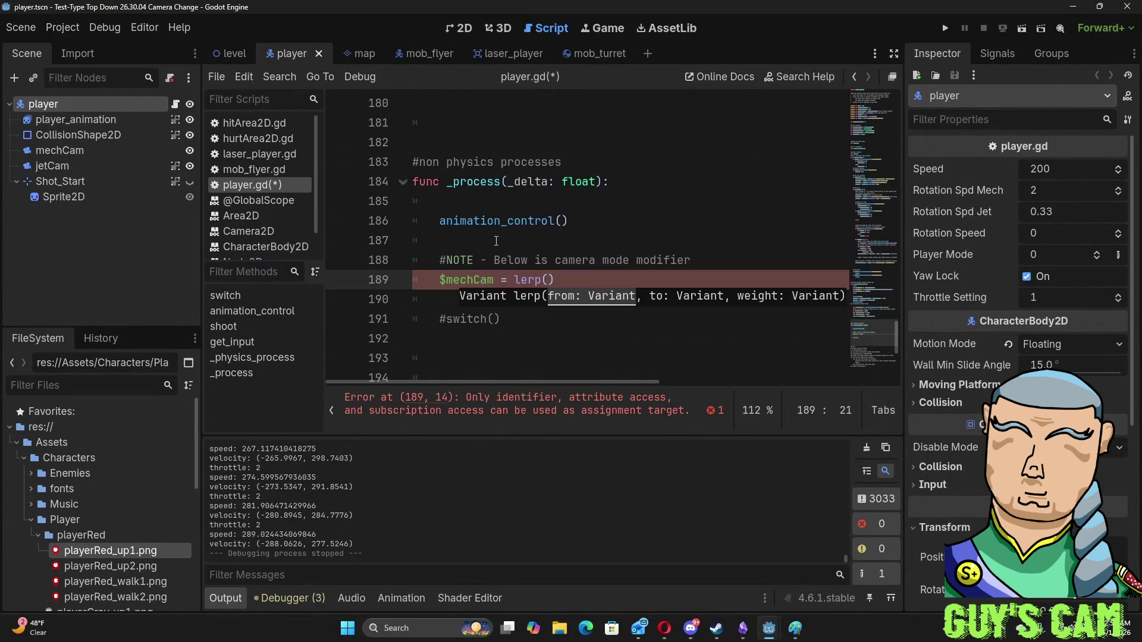
{"action": "key", "text": "BackSpace"}
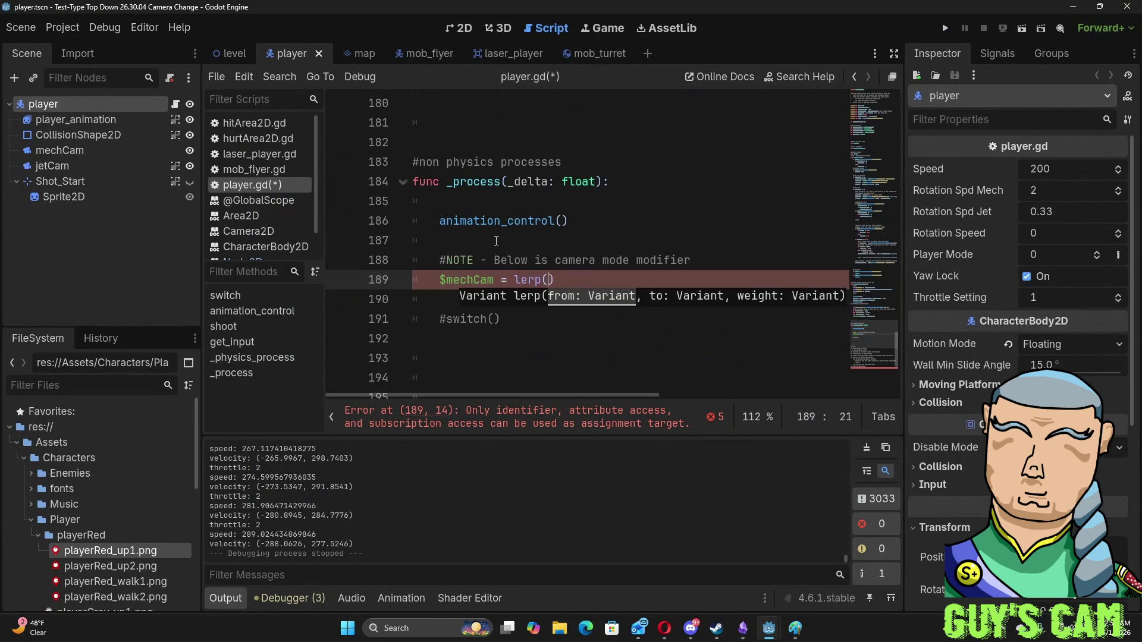
{"action": "type", "text": "$me"}
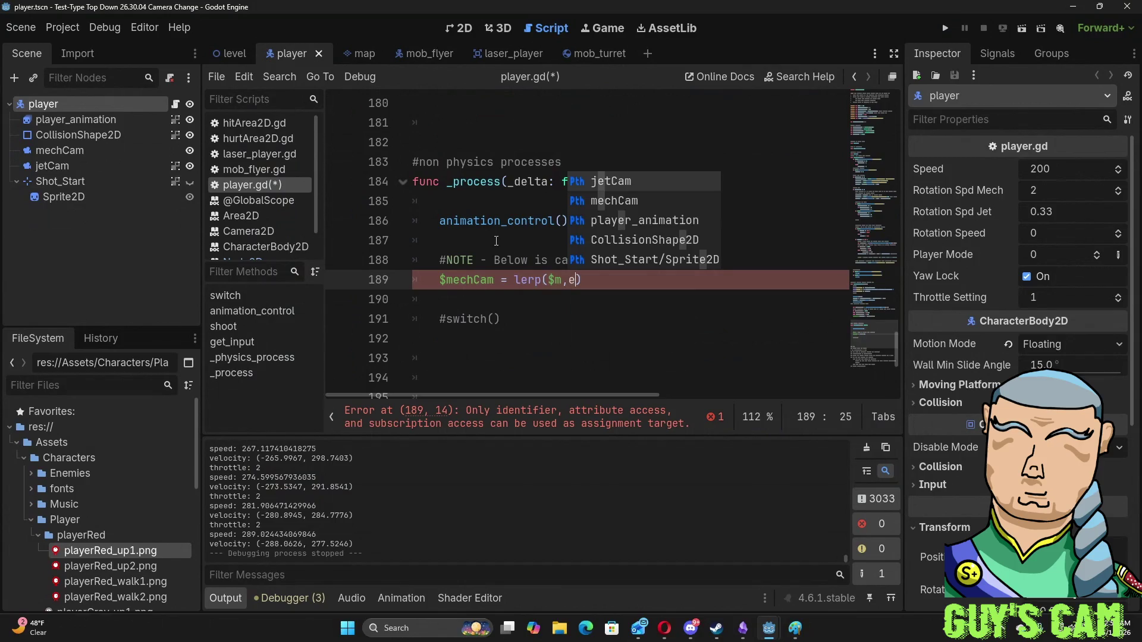
{"action": "key", "text": "Return"}
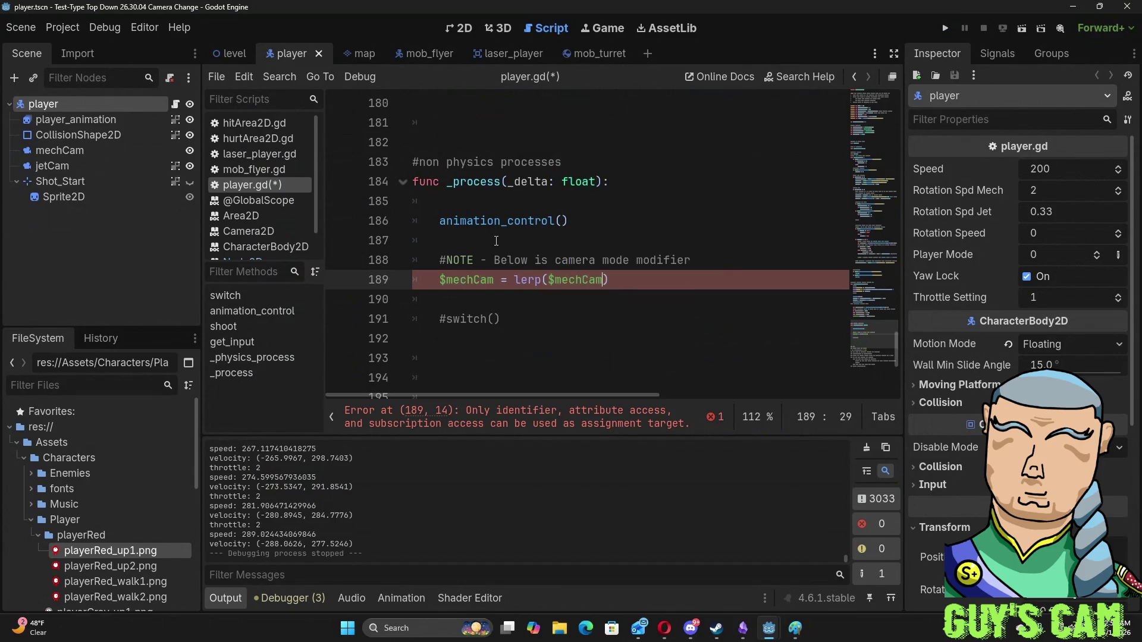
{"action": "type", "text": "."}
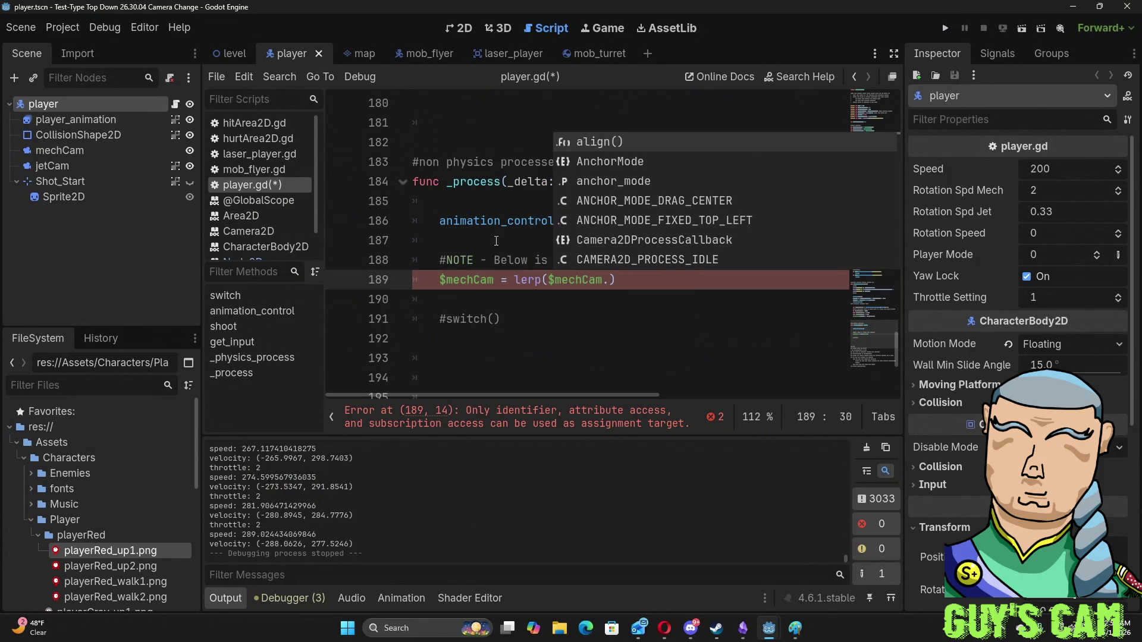
{"action": "type", "text": "zom"}
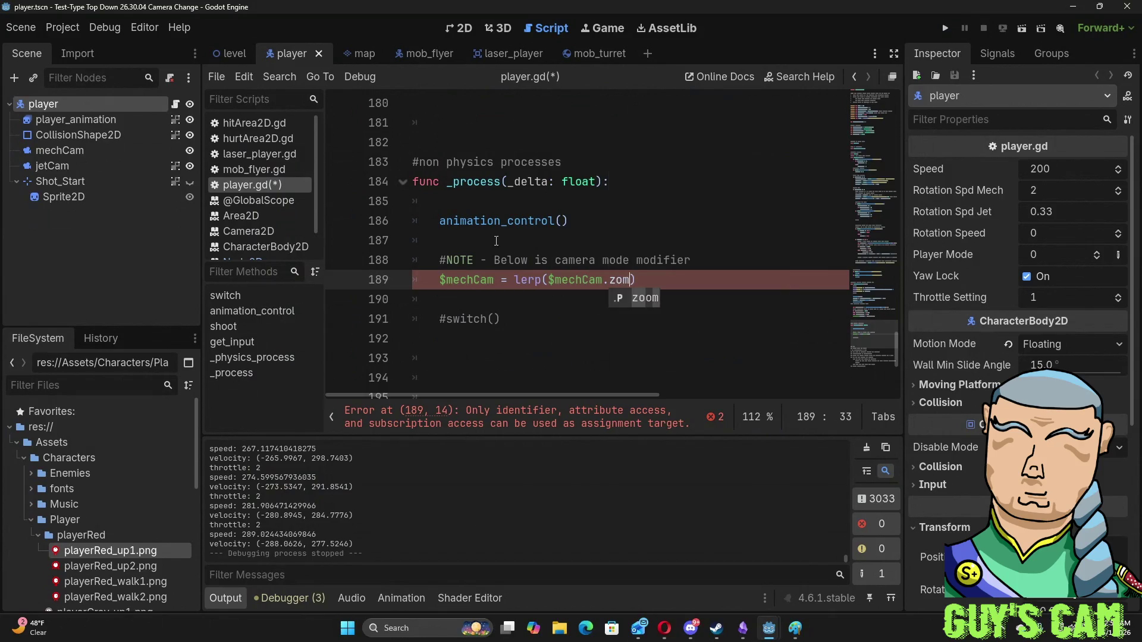
{"action": "key", "text": "BackSpace"}
{"action": "type", "text": "om"}
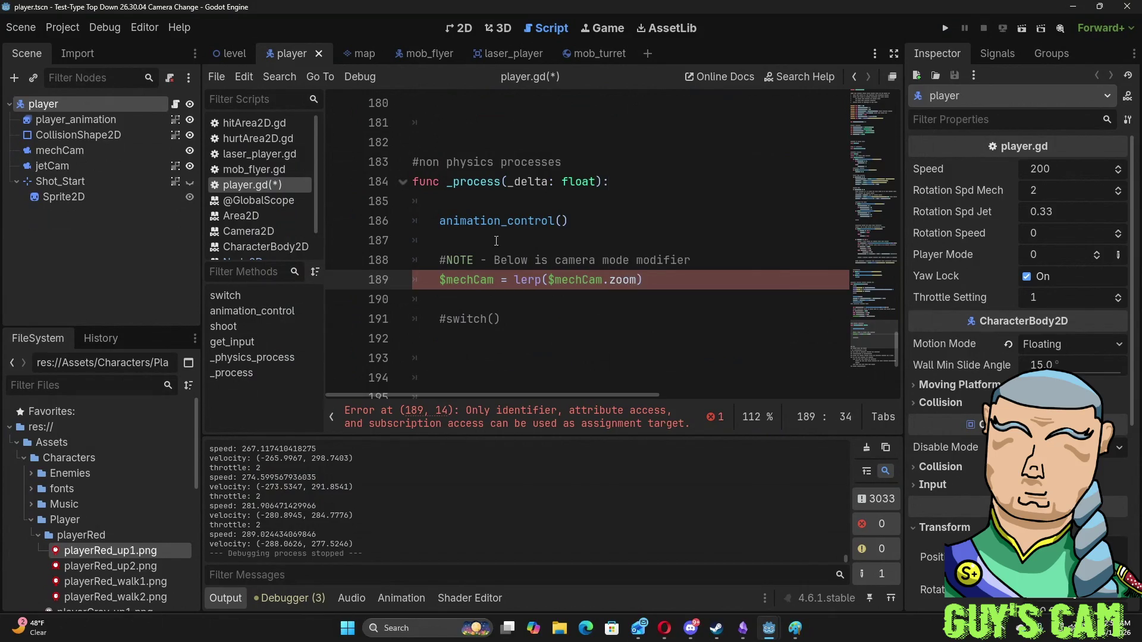
{"action": "type", "text": ",jet_"}
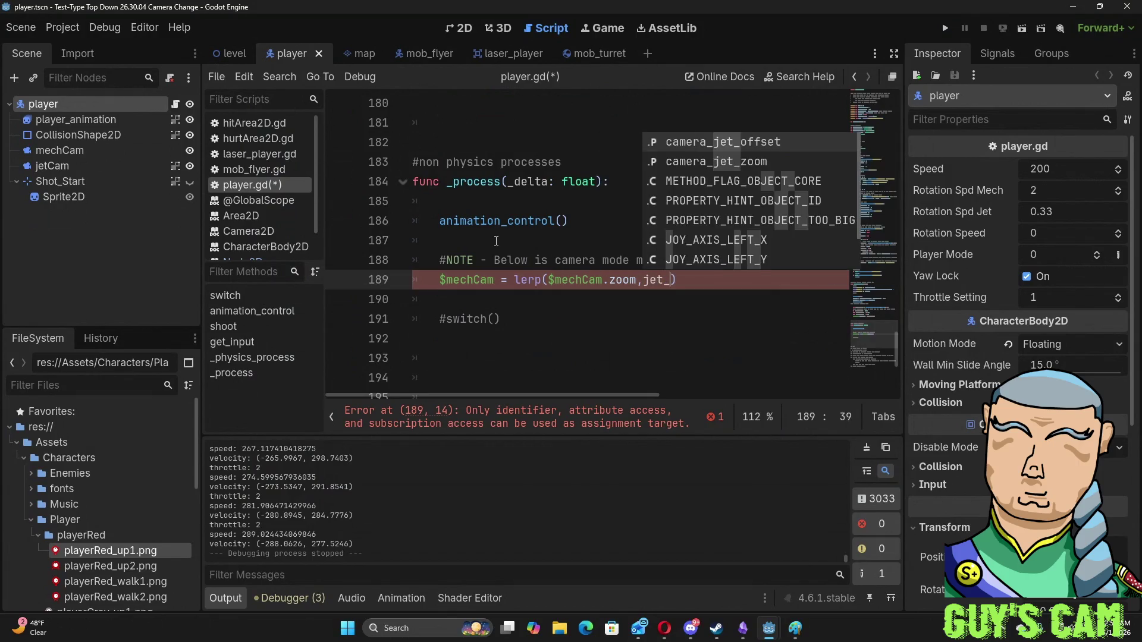
{"action": "key", "text": "Down"}
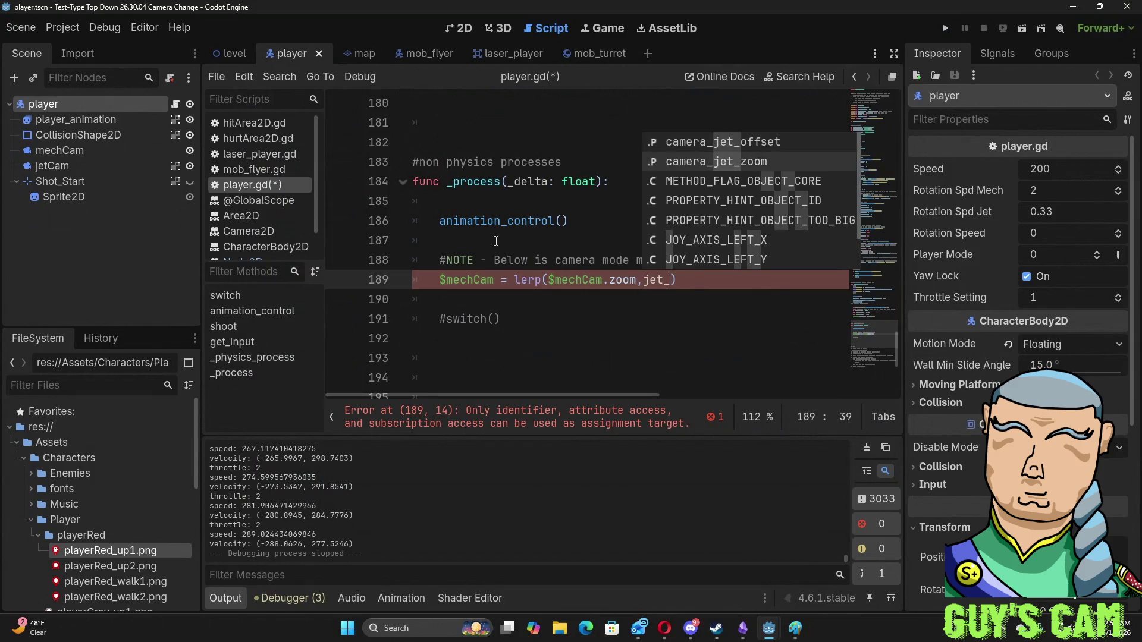
{"action": "key", "text": "Return"}
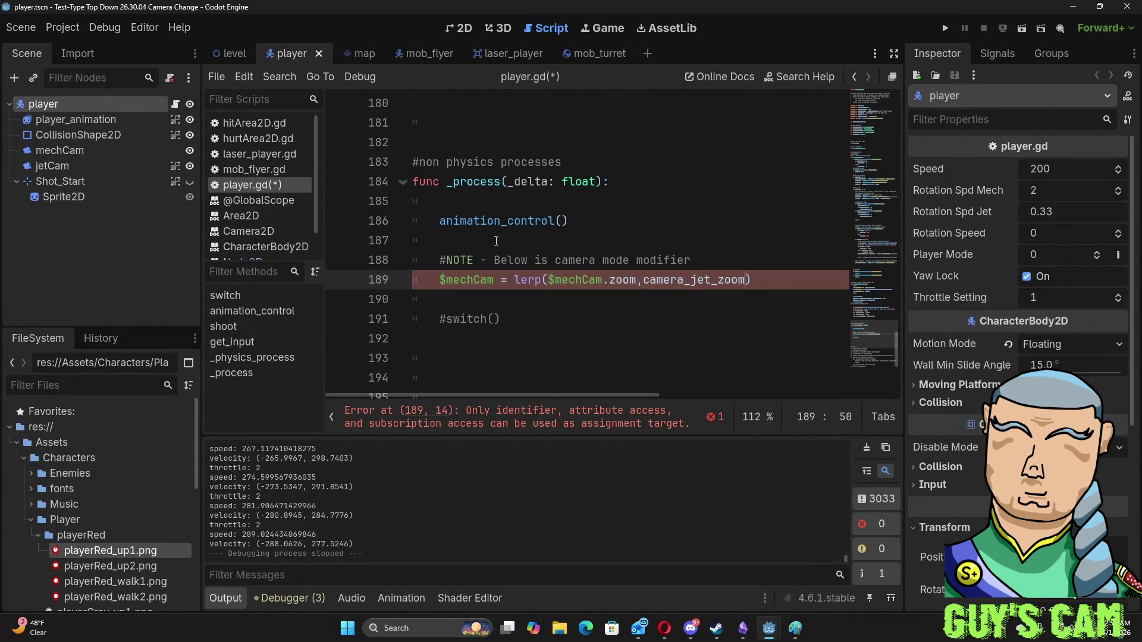
{"action": "type", "text": ",_delta"}
{"action": "key", "text": "Return"}
{"action": "left_click", "coordinate": [558, 238]}
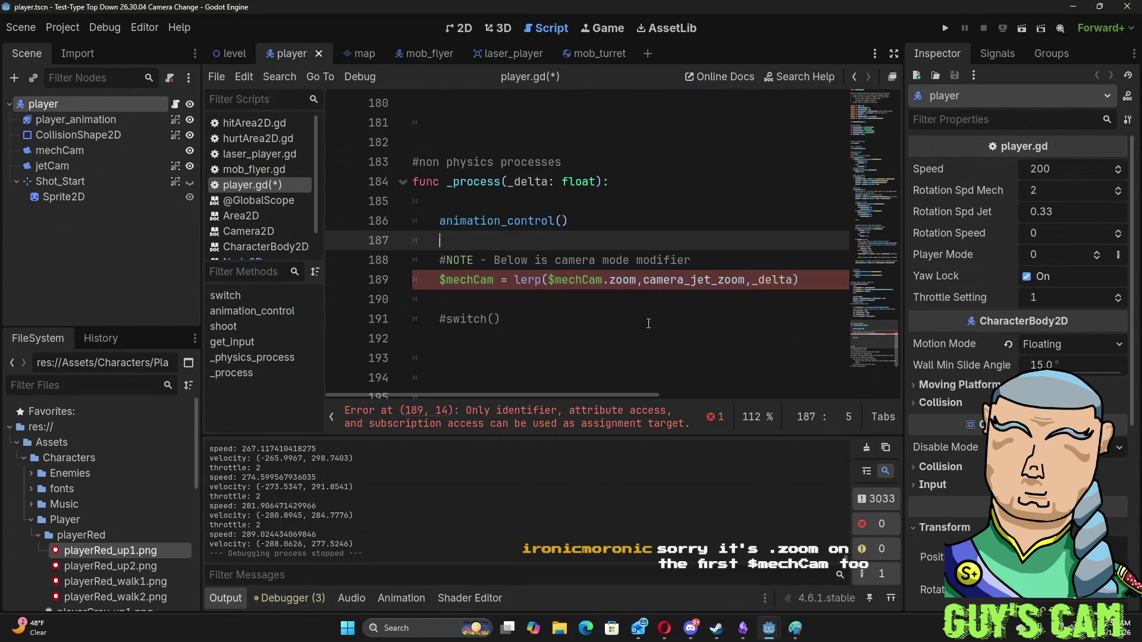
- Append .zoom after $mechCam on line 189 so the lerp assigns to $mechCam.zoom
{"action": "left_click", "coordinate": [495, 291]}
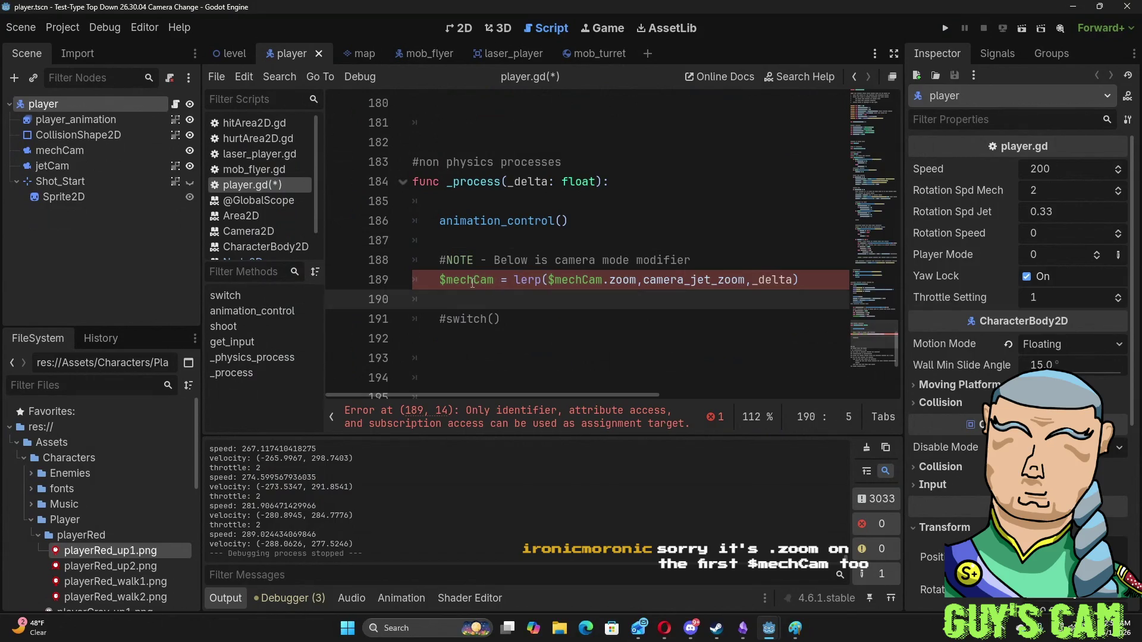
{"action": "left_click", "coordinate": [493, 275]}
{"action": "type", "text": ".zoom"}
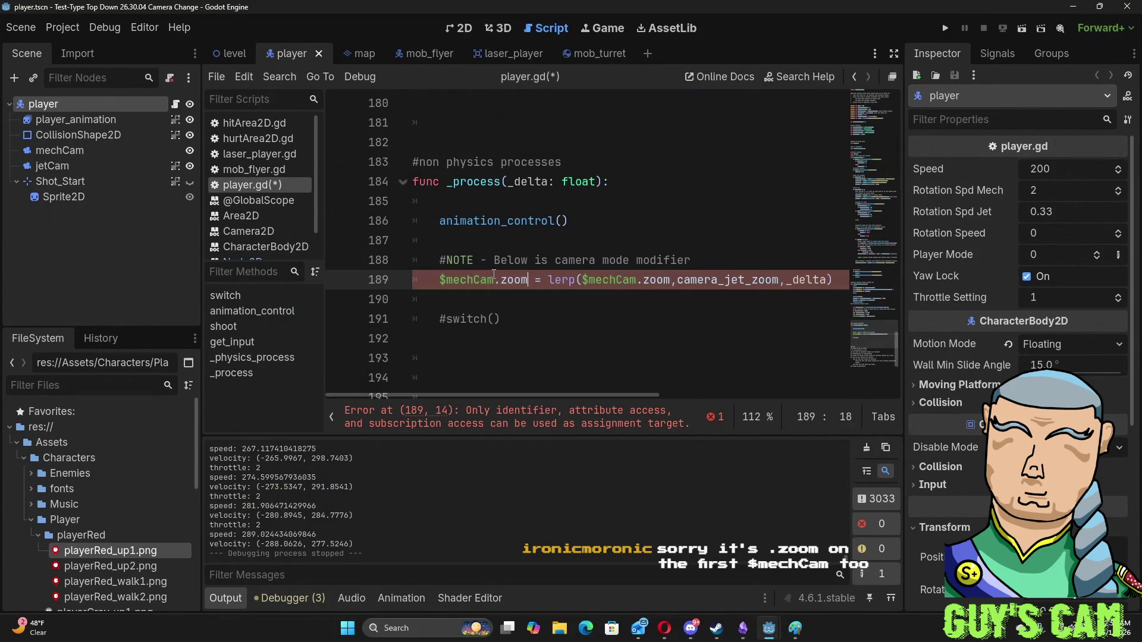
{"action": "left_click", "coordinate": [582, 318]}
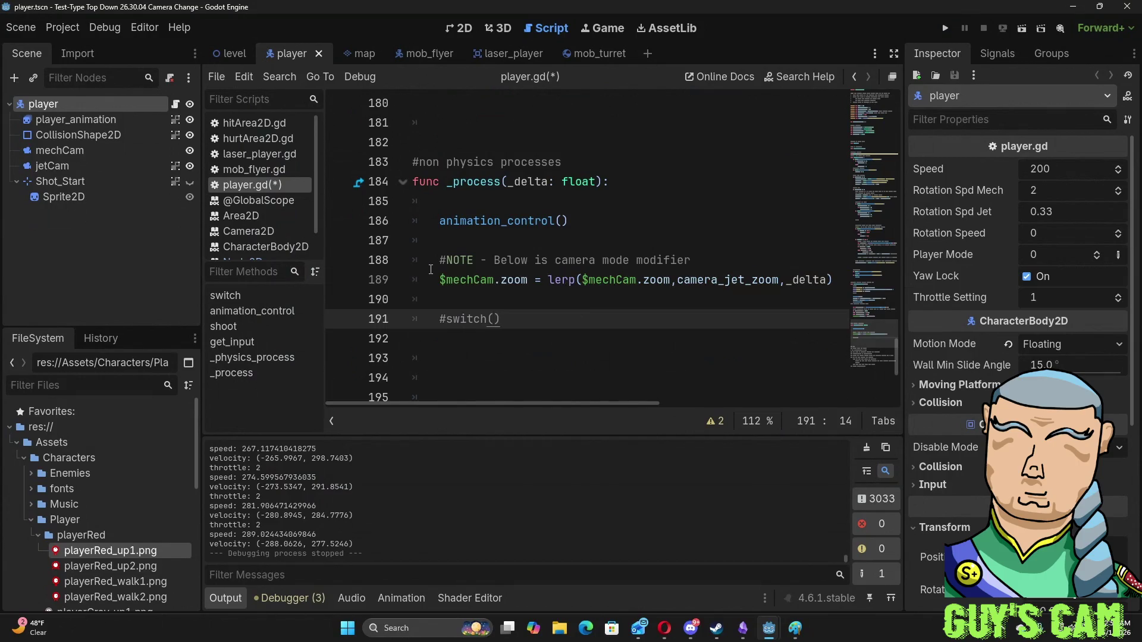
{"action": "left_click", "coordinate": [705, 260]}
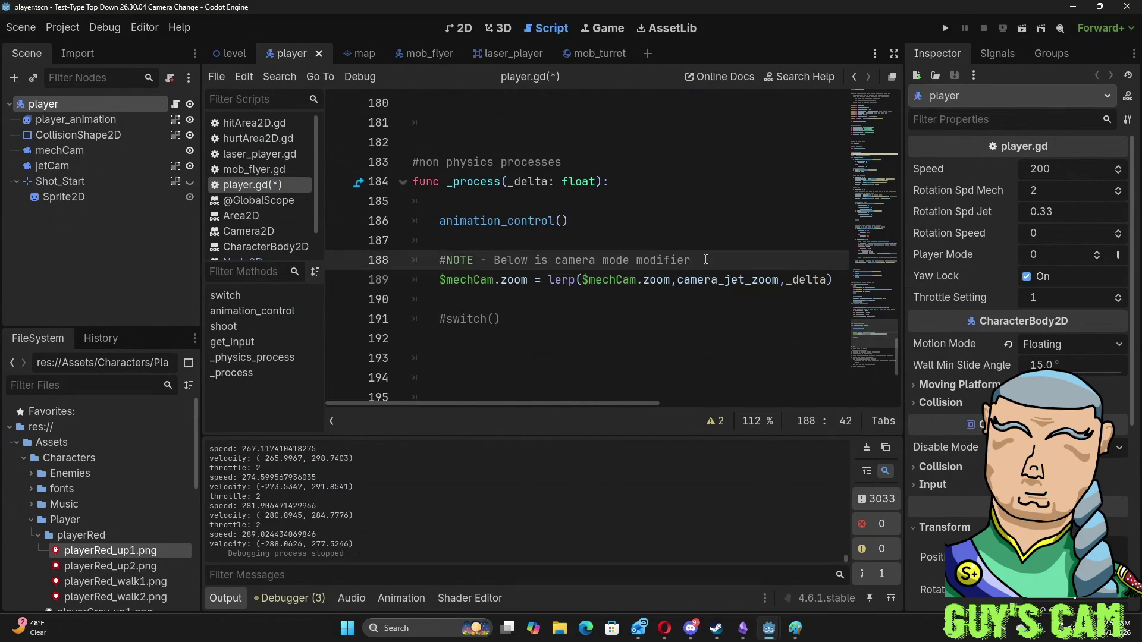
- Add 'if player_mode == 1:' above the zoom lerp, indent the lerp under it, and run the game
{"action": "type", "text": "if"}
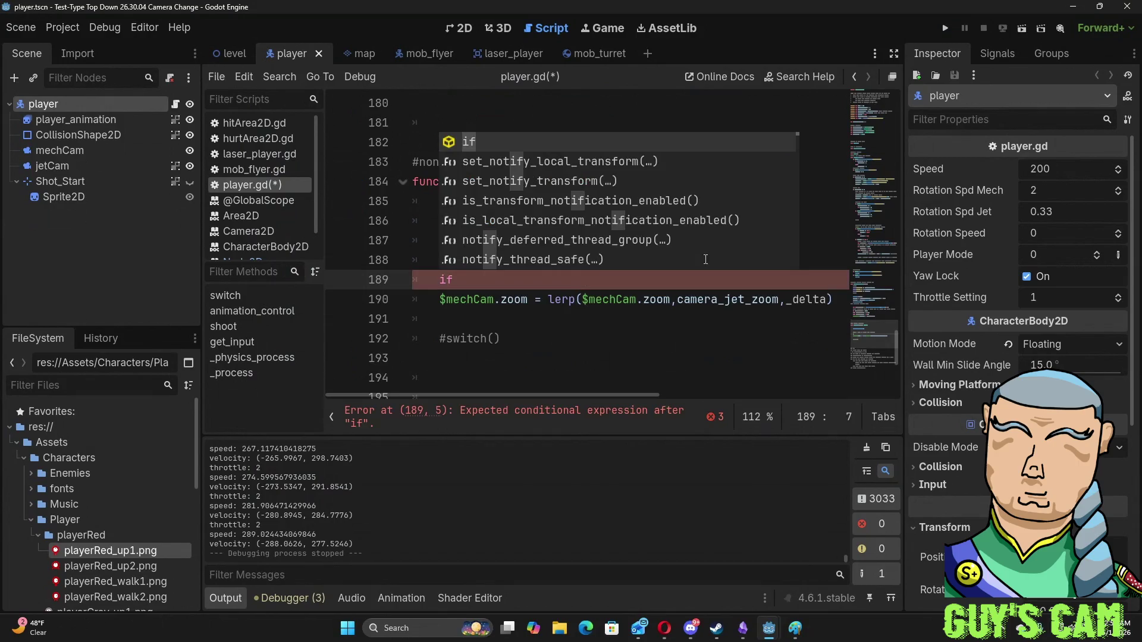
{"action": "type", "text": " player"}
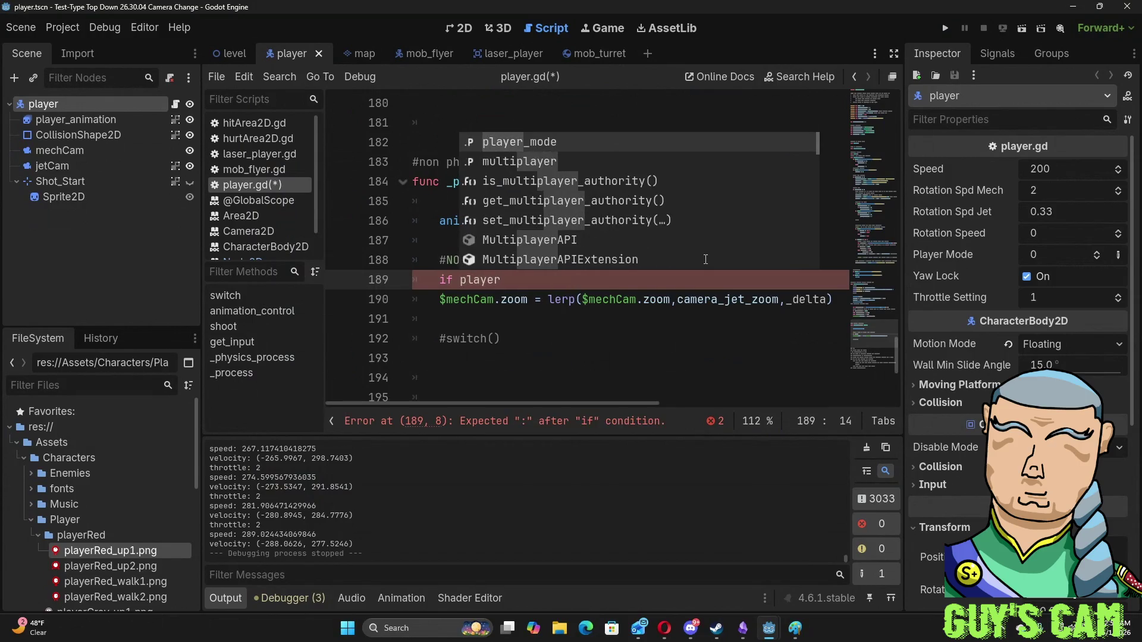
{"action": "type", "text": "_"}
{"action": "key", "text": "Return"}
{"action": "type", "text": "="}
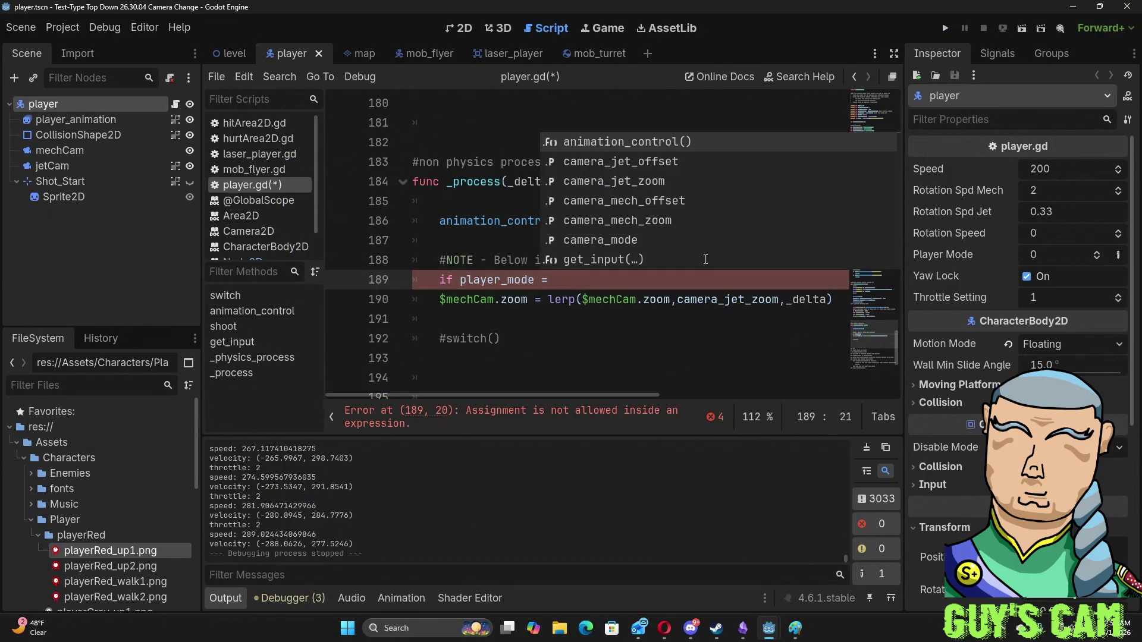
{"action": "type", "text": "= 1:"}
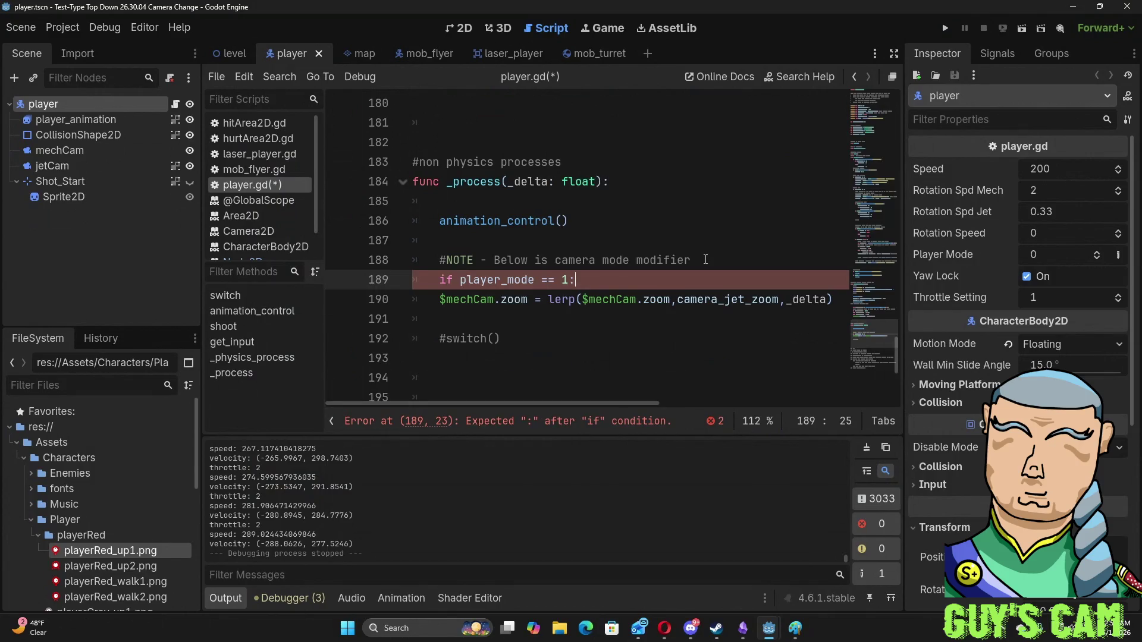
{"action": "left_click", "coordinate": [682, 232]}
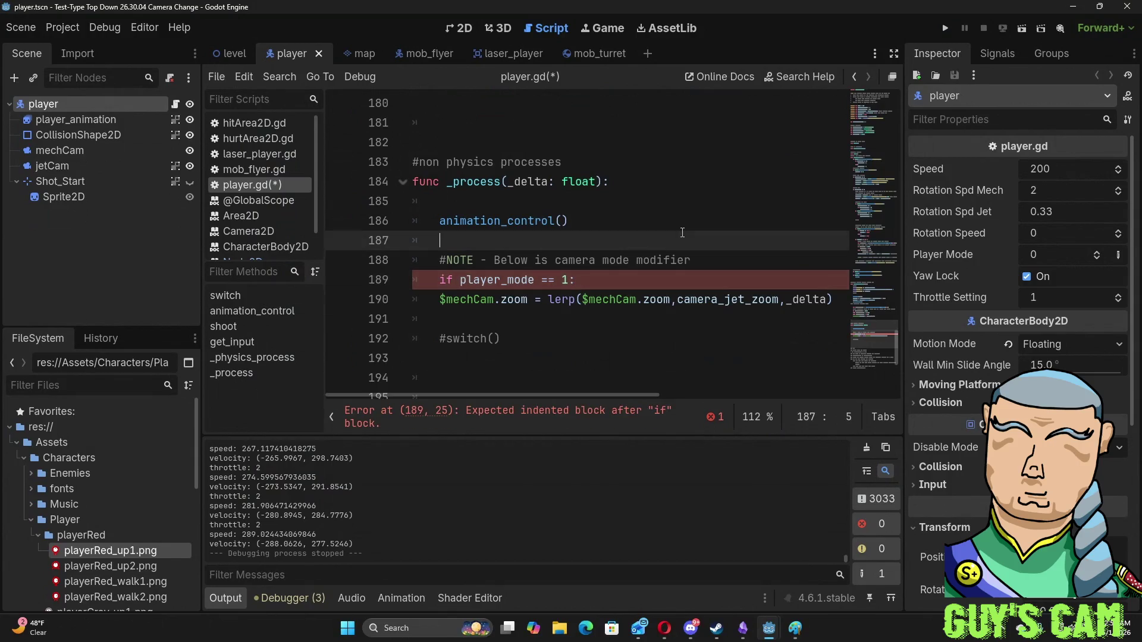
{"action": "left_click", "coordinate": [439, 299]}
{"action": "key", "text": "Tab"}
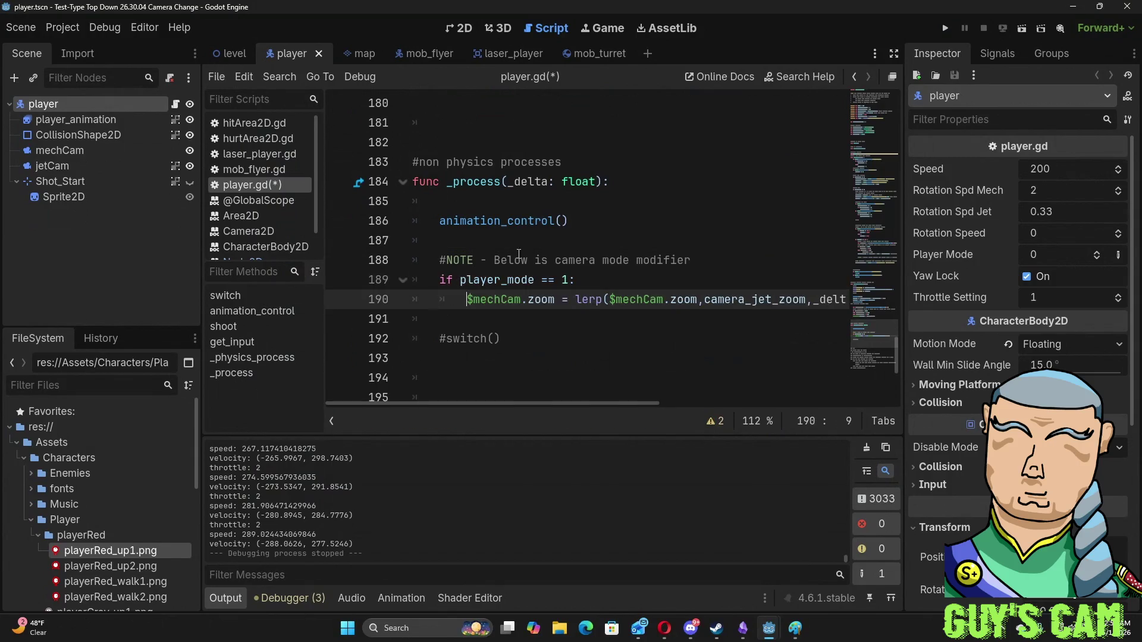
{"action": "left_click", "coordinate": [537, 242]}
{"action": "key", "text": "F5"}
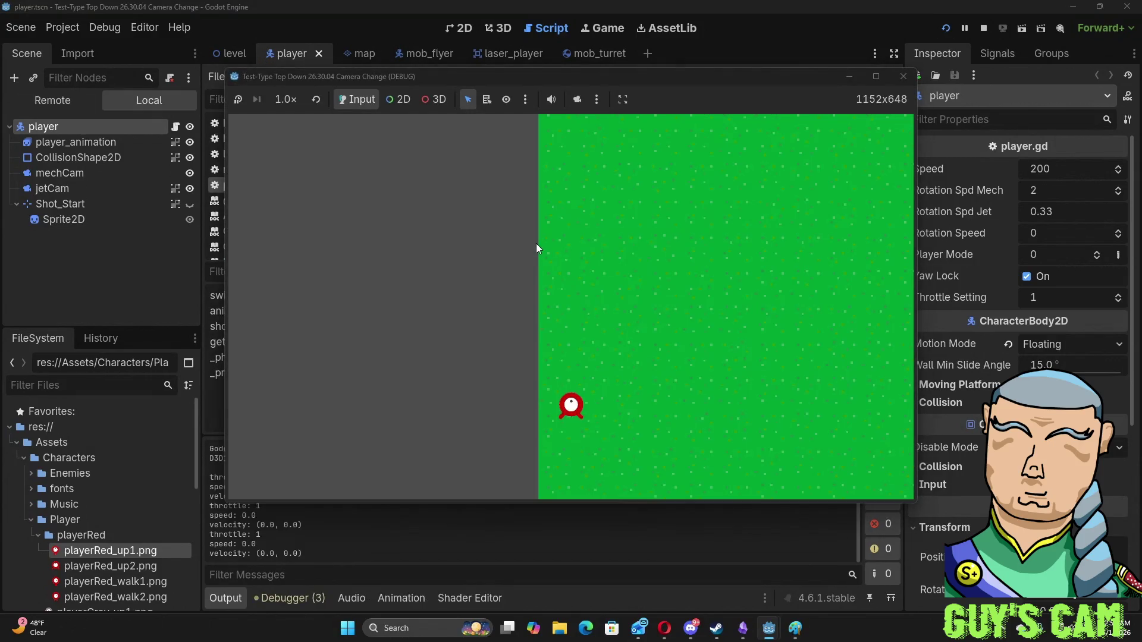
- Fly the player briefly with W and D, then close the game window
{"action": "key", "text": "w"}
{"action": "key", "text": "d"}
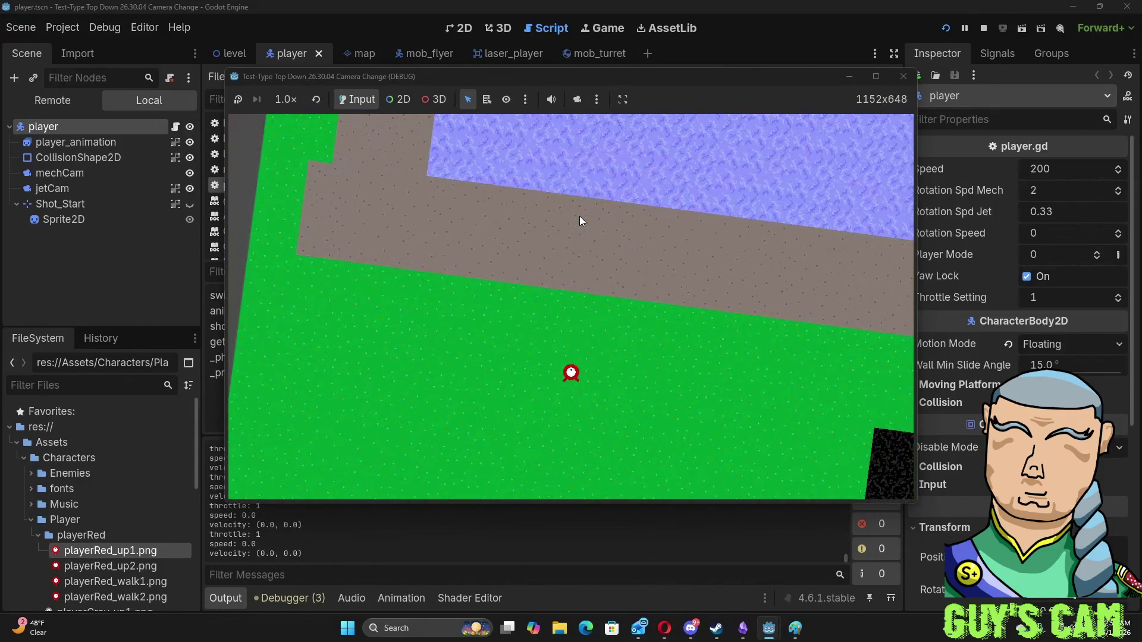
{"action": "key", "text": "w"}
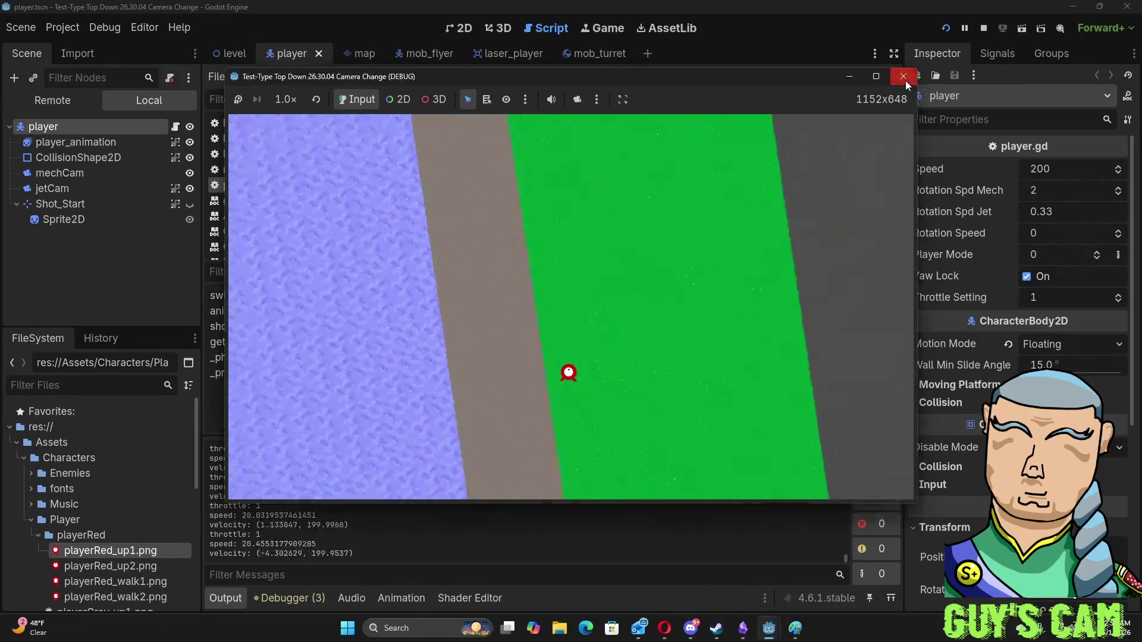
{"action": "left_click", "coordinate": [903, 76]}
{"action": "left_click", "coordinate": [550, 320]}
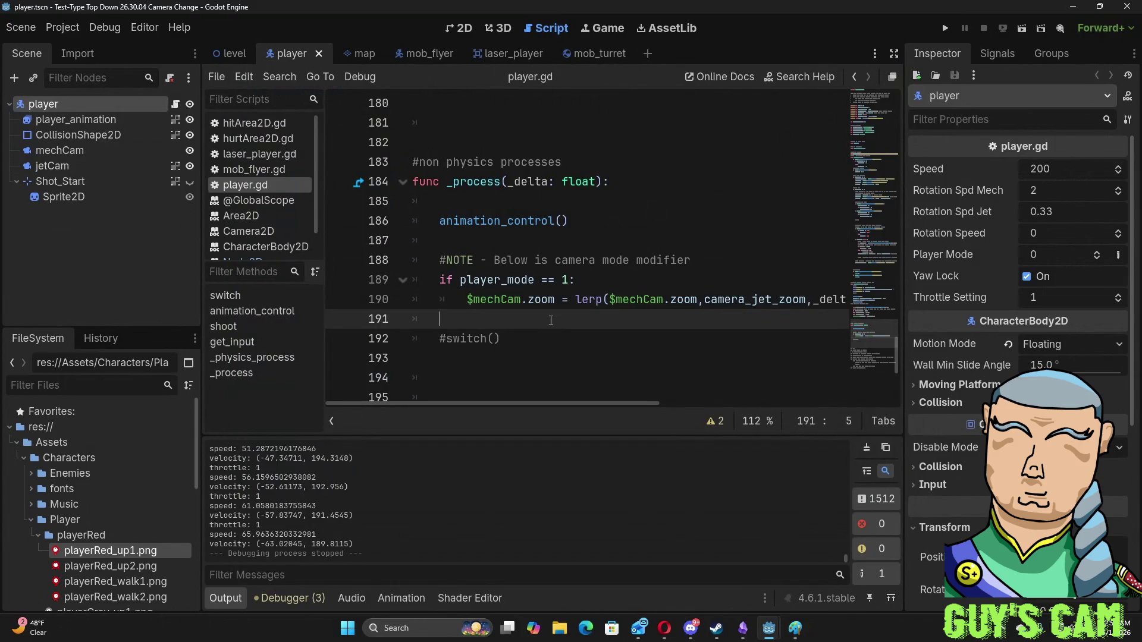
- Add an else line after the if block and start an indented line under it
{"action": "key", "text": "Return"}
{"action": "key", "text": "Return"}
{"action": "key", "text": "Up"}
{"action": "key", "text": "Tab"}
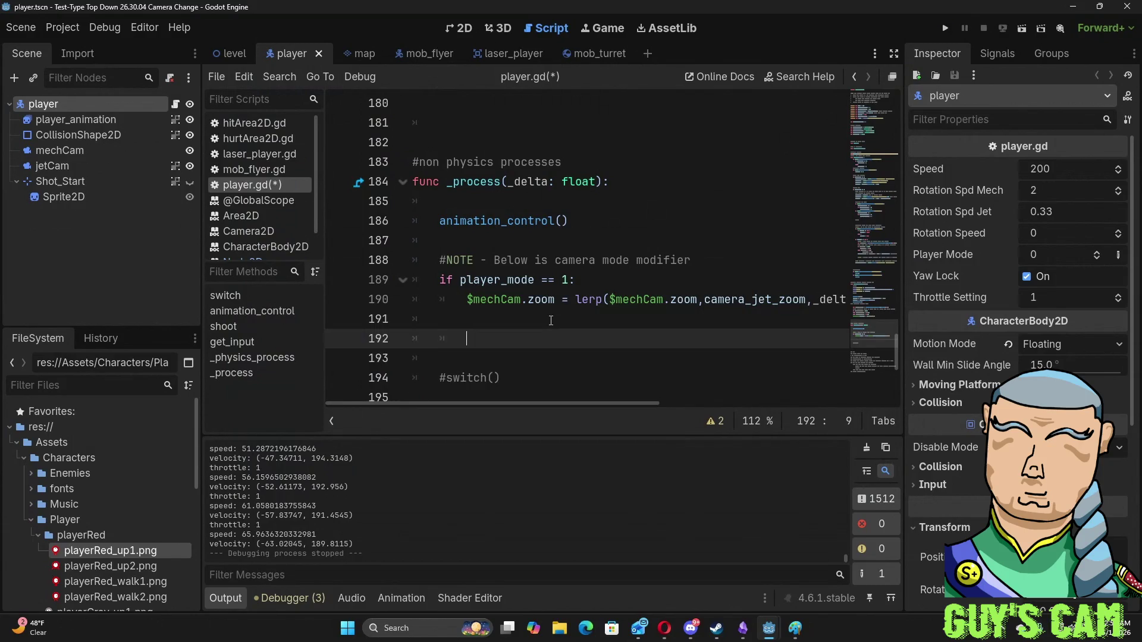
{"action": "key", "text": "BackSpace"}
{"action": "key", "text": "BackSpace"}
{"action": "key", "text": "BackSpace"}
{"action": "type", "text": "else"}
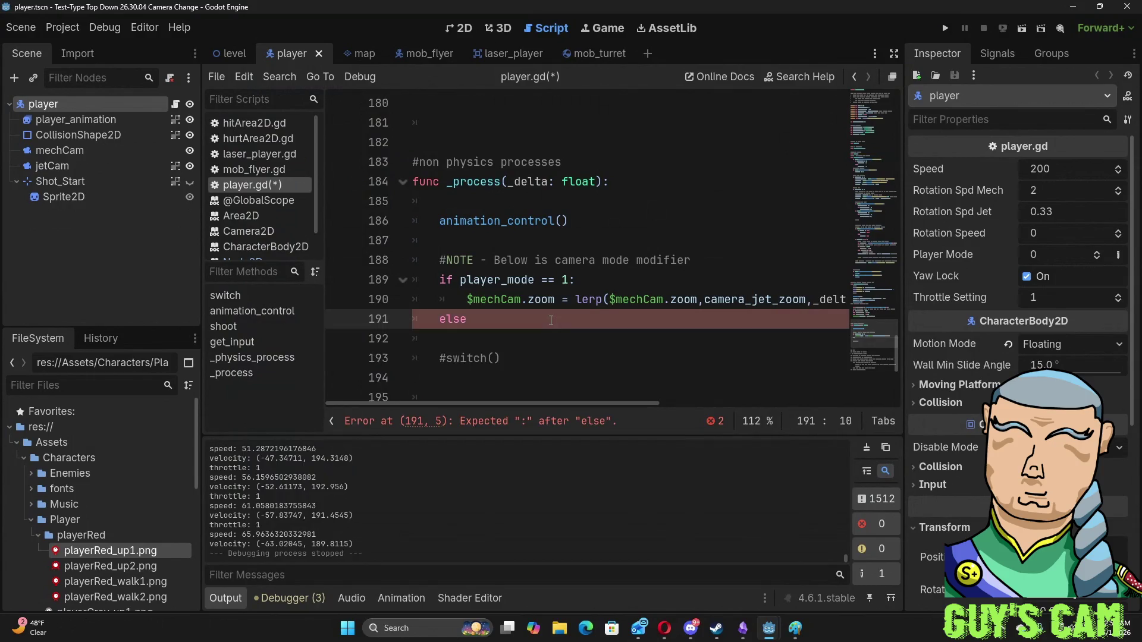
{"action": "key", "text": "Return"}
- Write $mechCam.zoom = lerp($mechCam.zoom, camera_mech_zoom, _delta) under else
{"action": "type", "text": "#"}
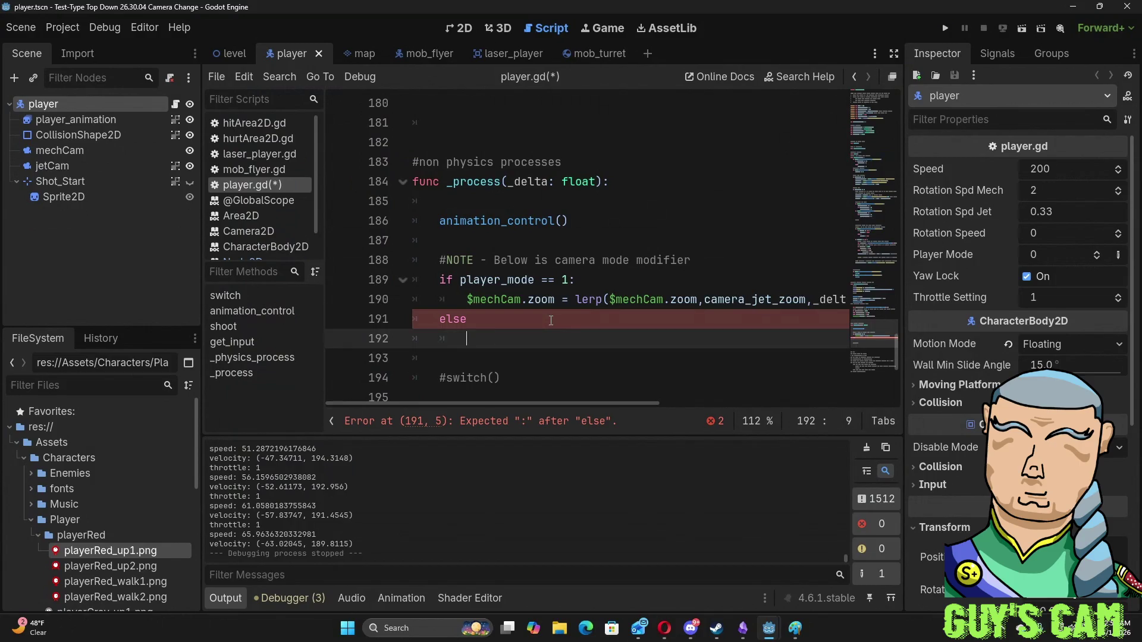
{"action": "type", "text": "mech"}
{"action": "key", "text": "BackSpace"}
{"action": "key", "text": "BackSpace"}
{"action": "key", "text": "BackSpace"}
{"action": "type", "text": "$mech."}
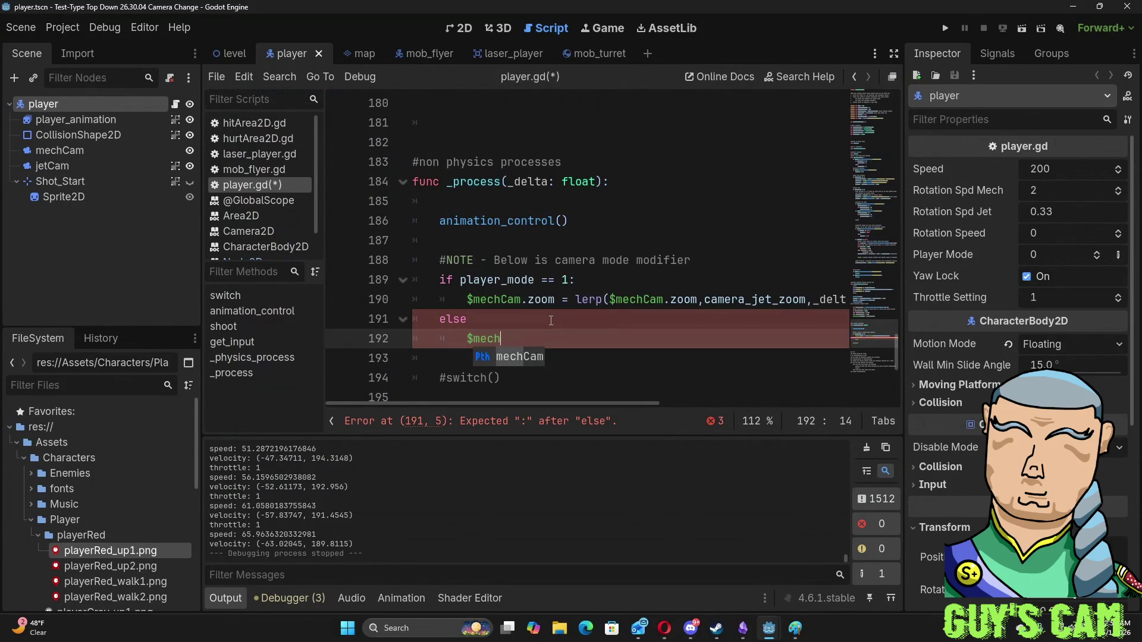
{"action": "key", "text": "BackSpace"}
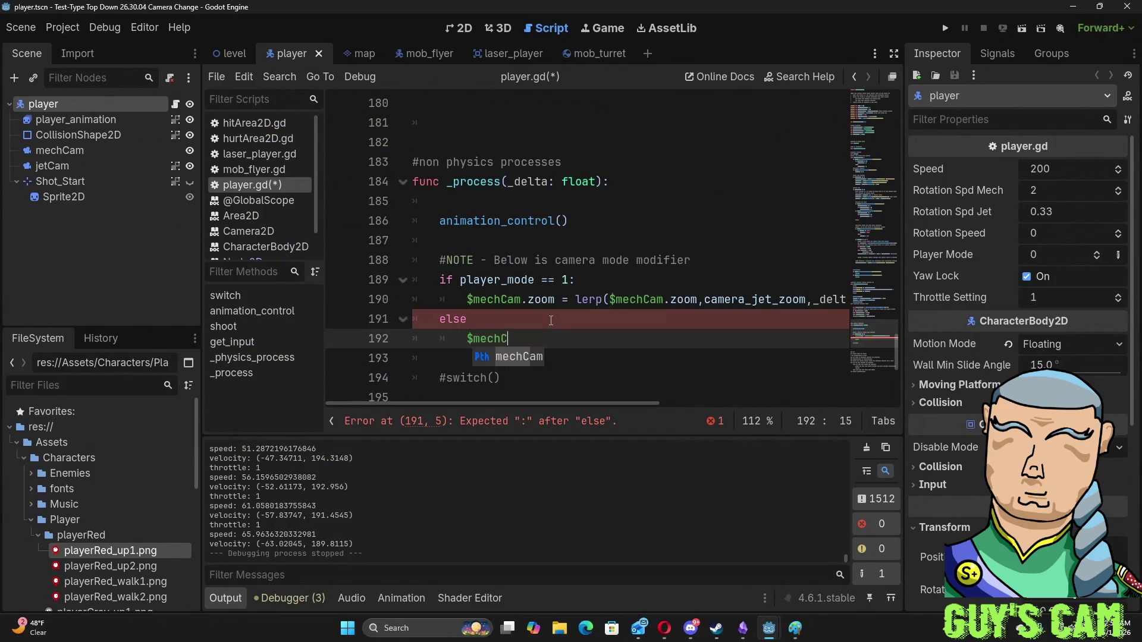
{"action": "key", "text": "Return"}
{"action": "type", "text": "zoom"}
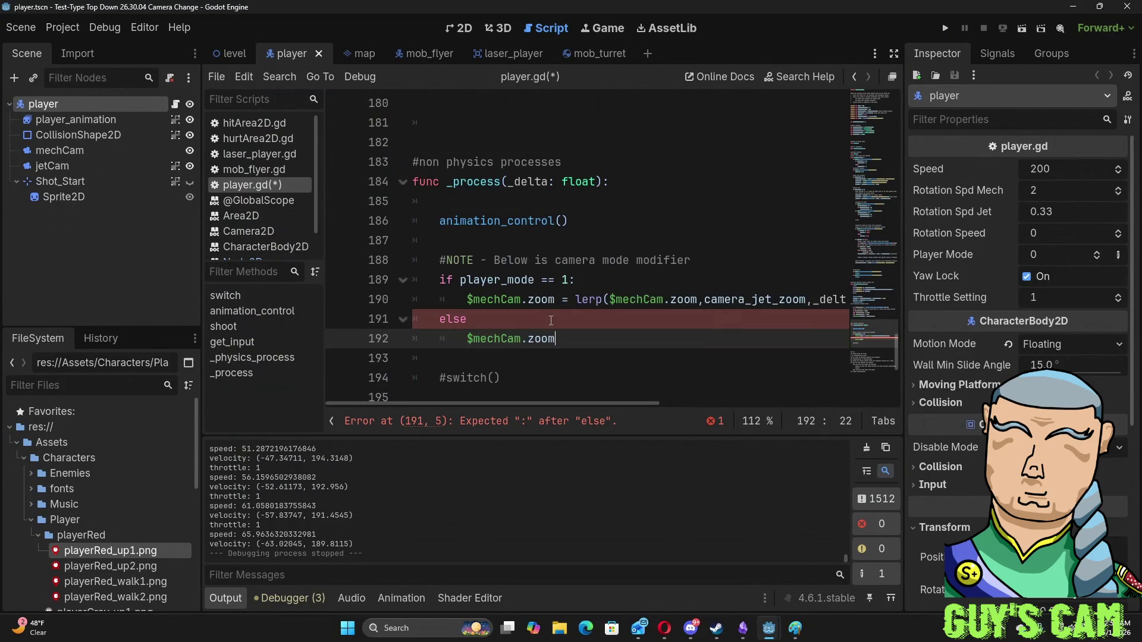
{"action": "type", "text": " = lerp "}
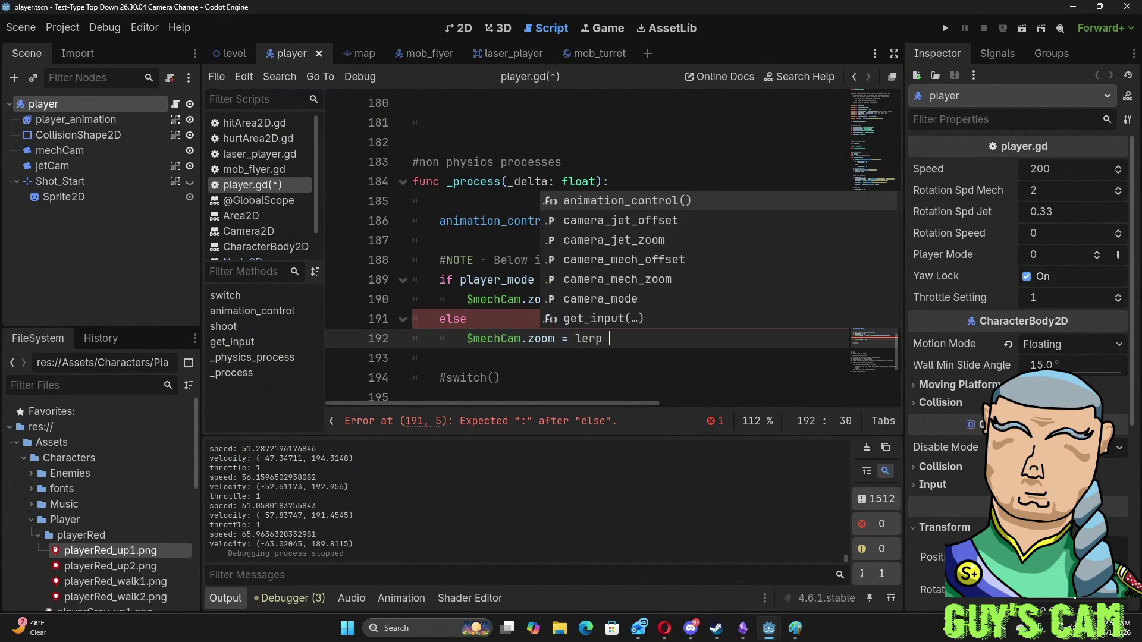
{"action": "type", "text": "($mec"}
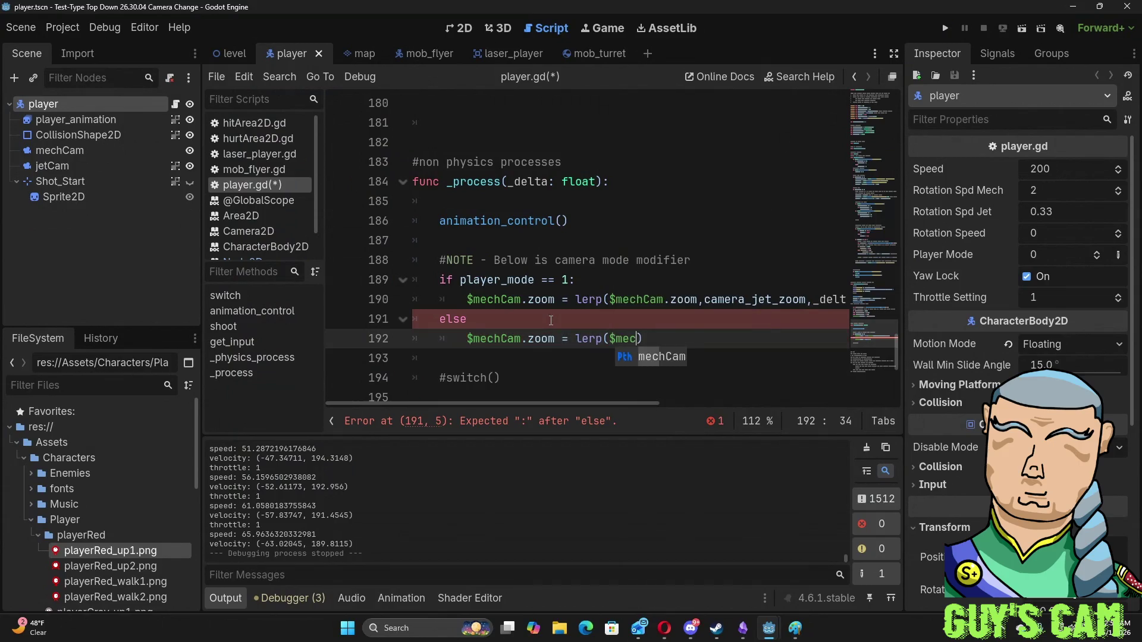
{"action": "type", "text": "hCam.zzo"}
{"action": "key", "text": "BackSpace"}
{"action": "key", "text": "BackSpace"}
{"action": "type", "text": "oom"}
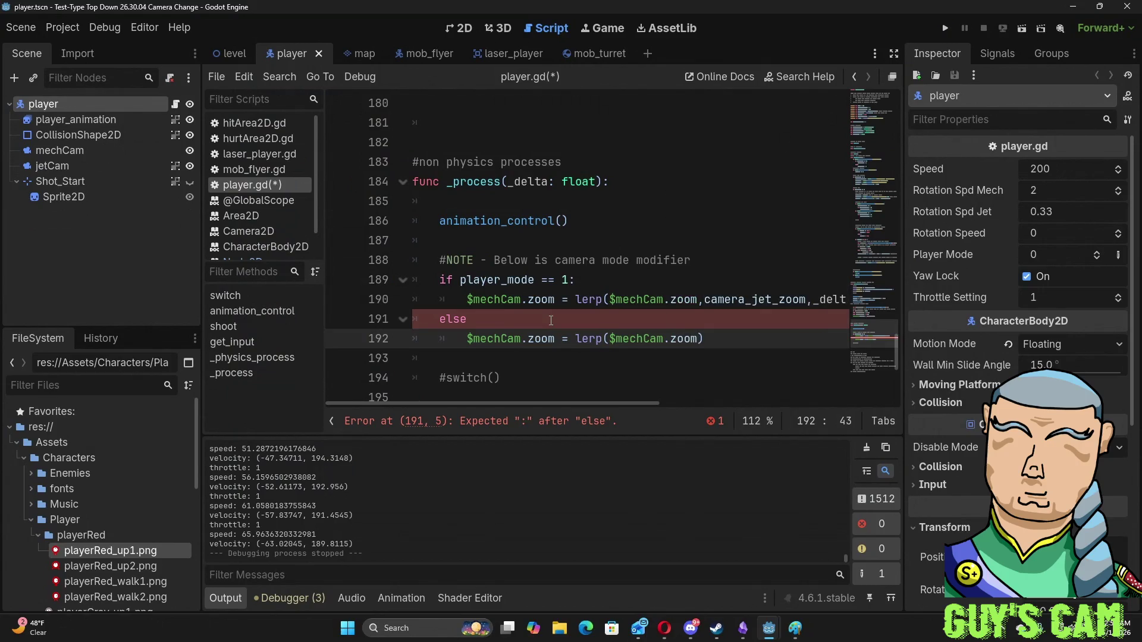
{"action": "type", "text": ",camera"}
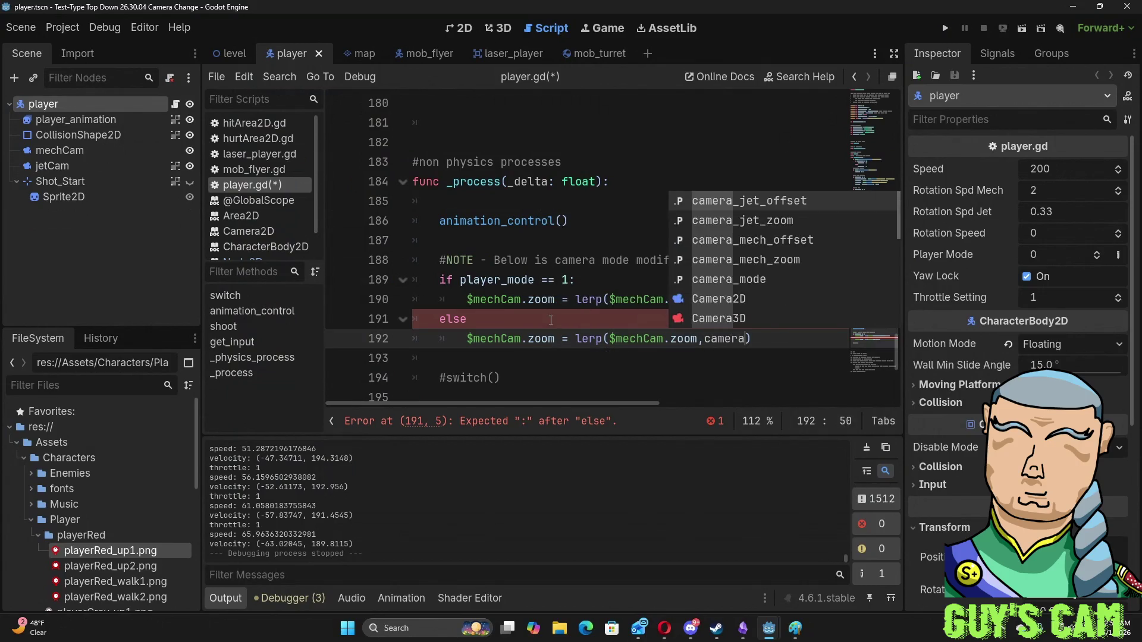
{"action": "key", "text": "Down"}
{"action": "key", "text": "Down"}
{"action": "key", "text": "Down"}
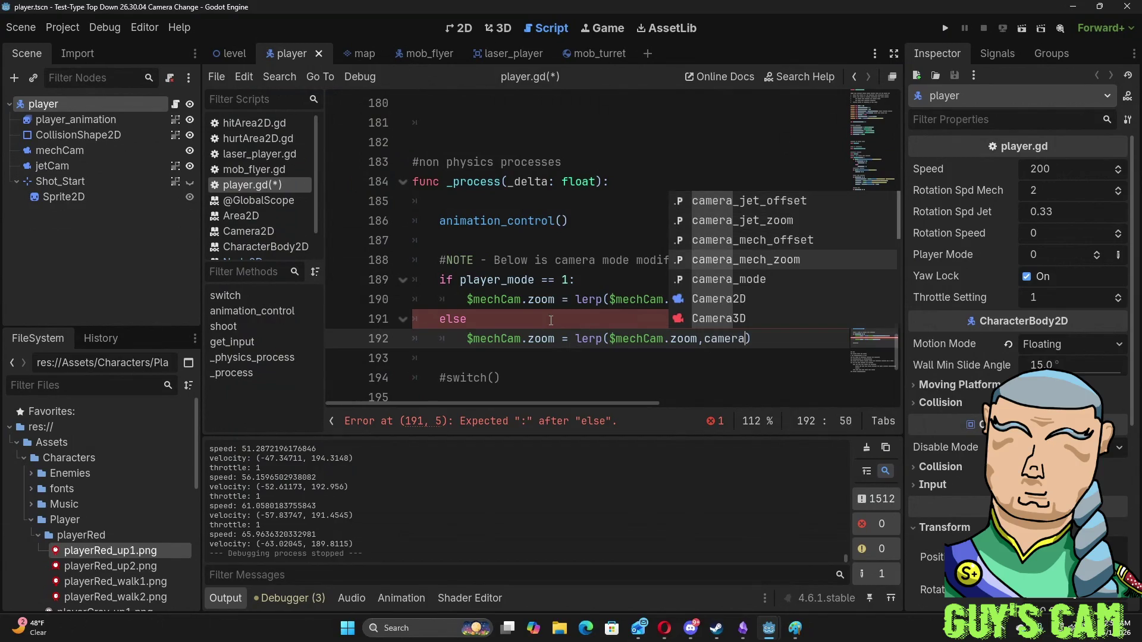
{"action": "key", "text": "Return"}
{"action": "type", "text": ",_delta"}
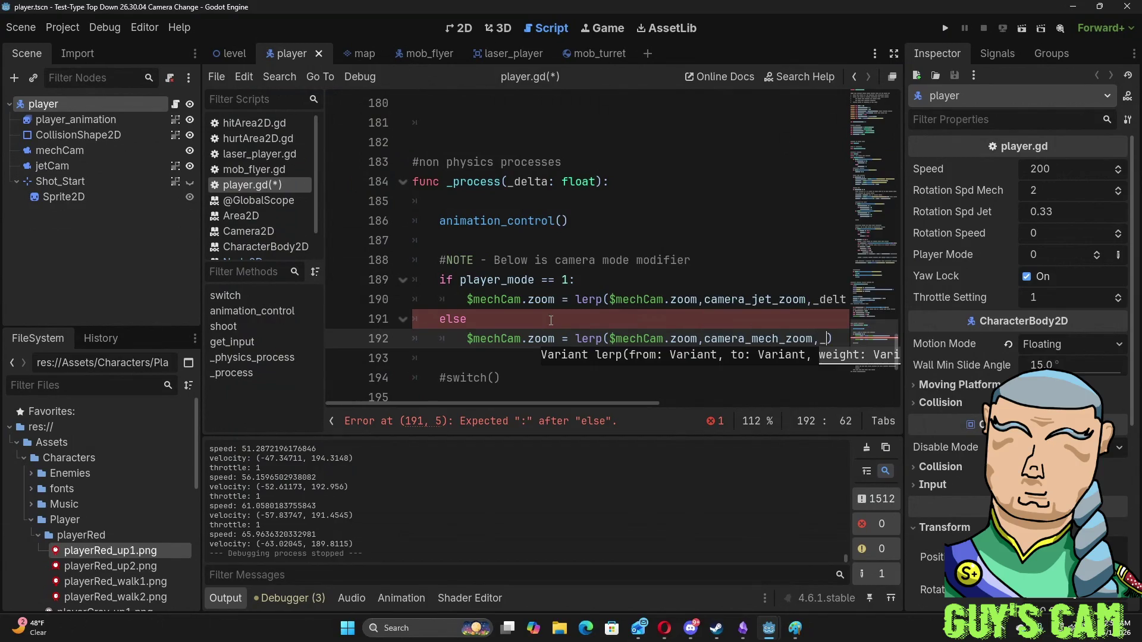
{"action": "key", "text": "Right"}
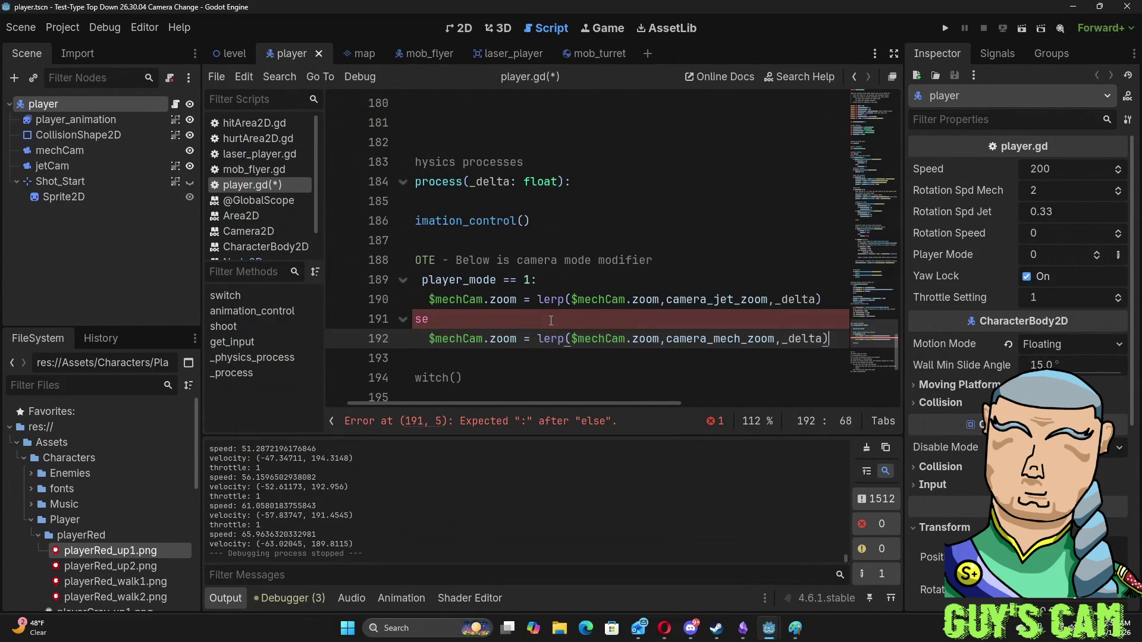
- Add the missing colon after else and run the game
{"action": "left_click", "coordinate": [551, 320]}
{"action": "type", "text": ":"}
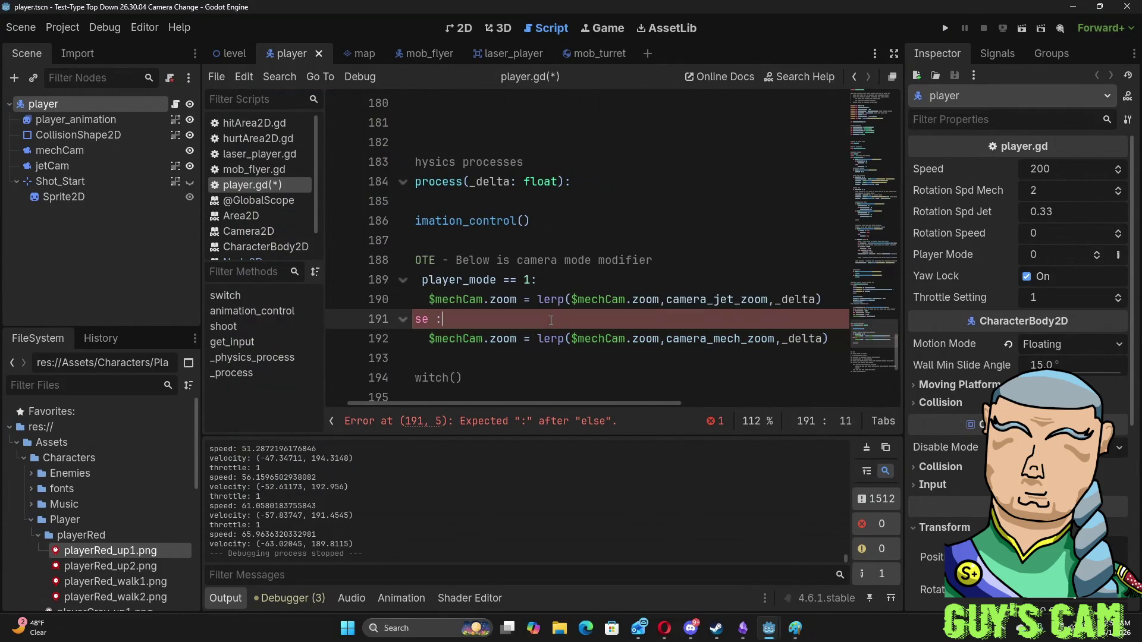
{"action": "key", "text": "F5"}
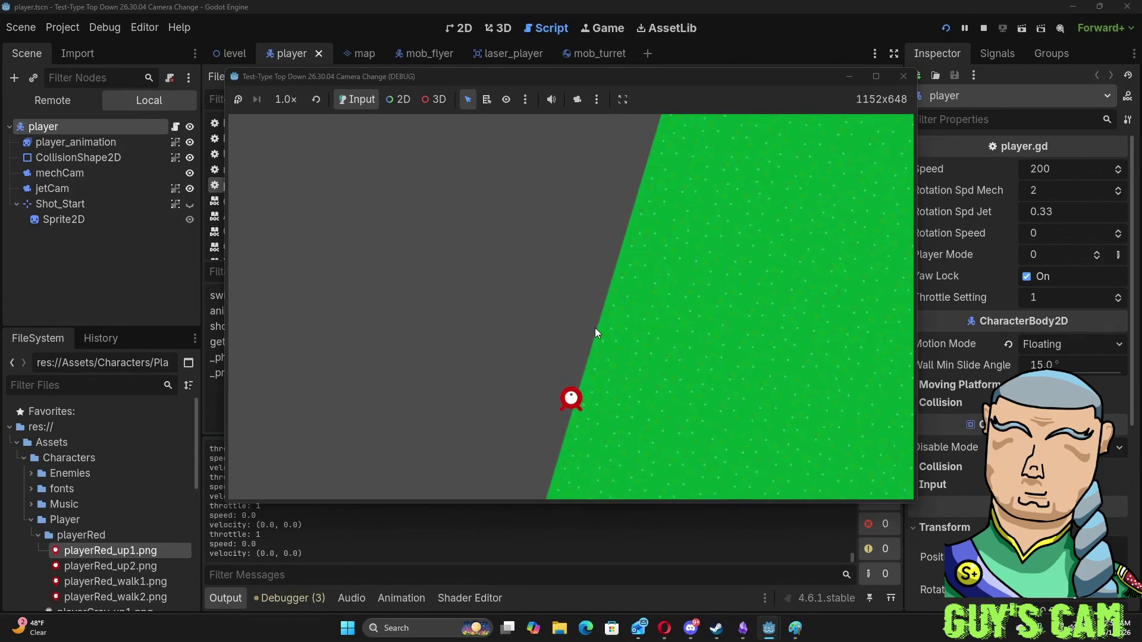
- Fly and turn the ship, switch to mech mode with Space, walk it, then close the game
{"action": "key", "text": "d"}
{"action": "key", "text": "w"}
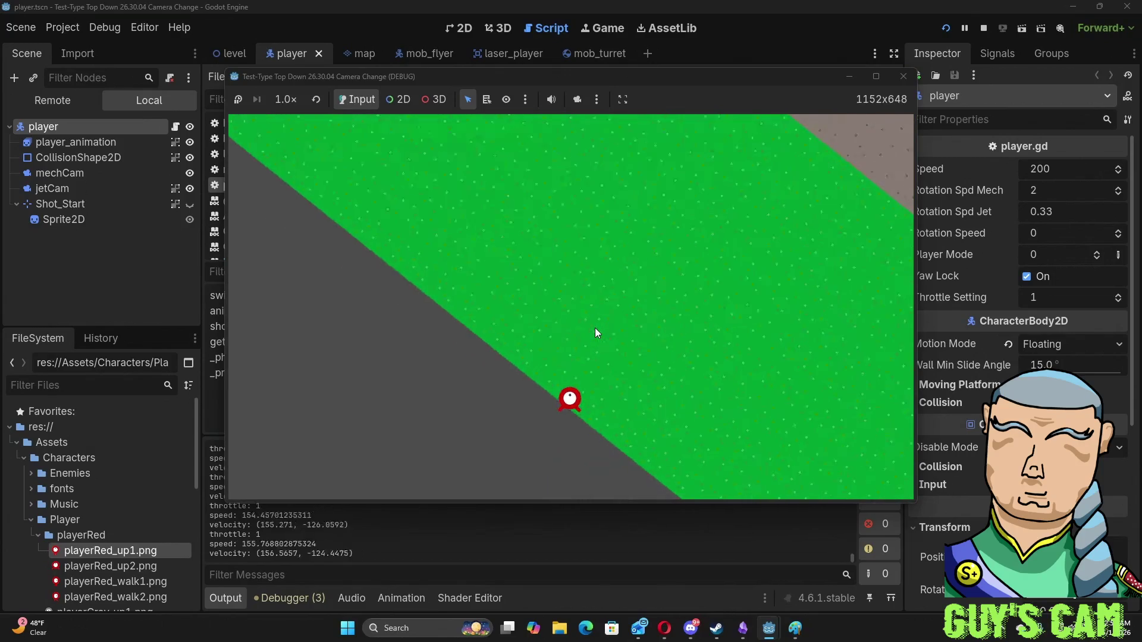
{"action": "key", "text": "w"}
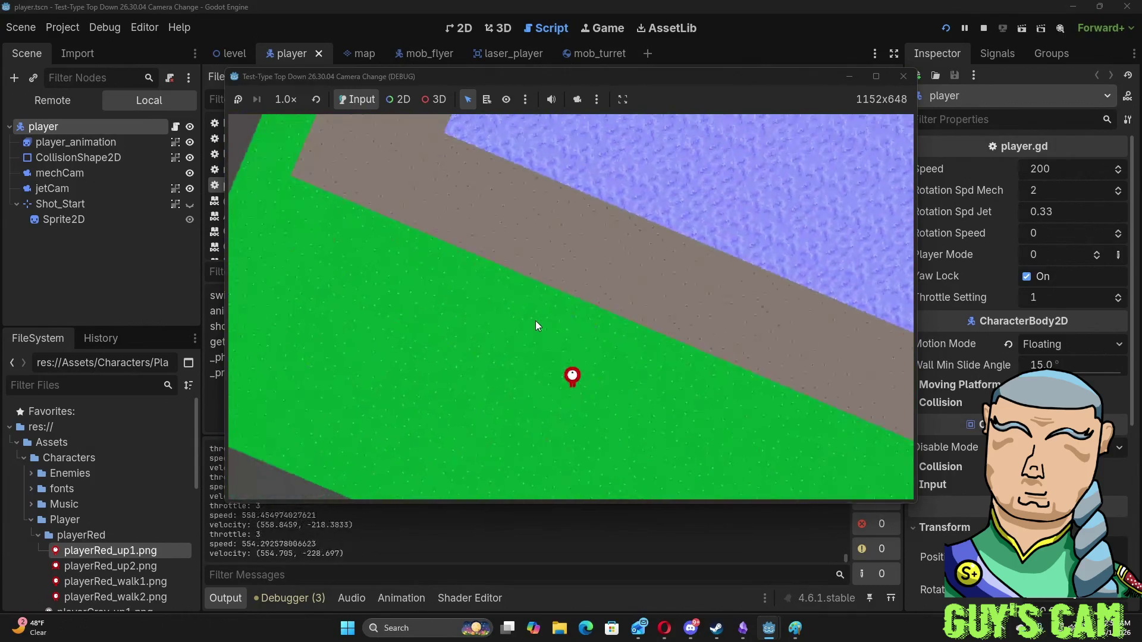
{"action": "key", "text": "a"}
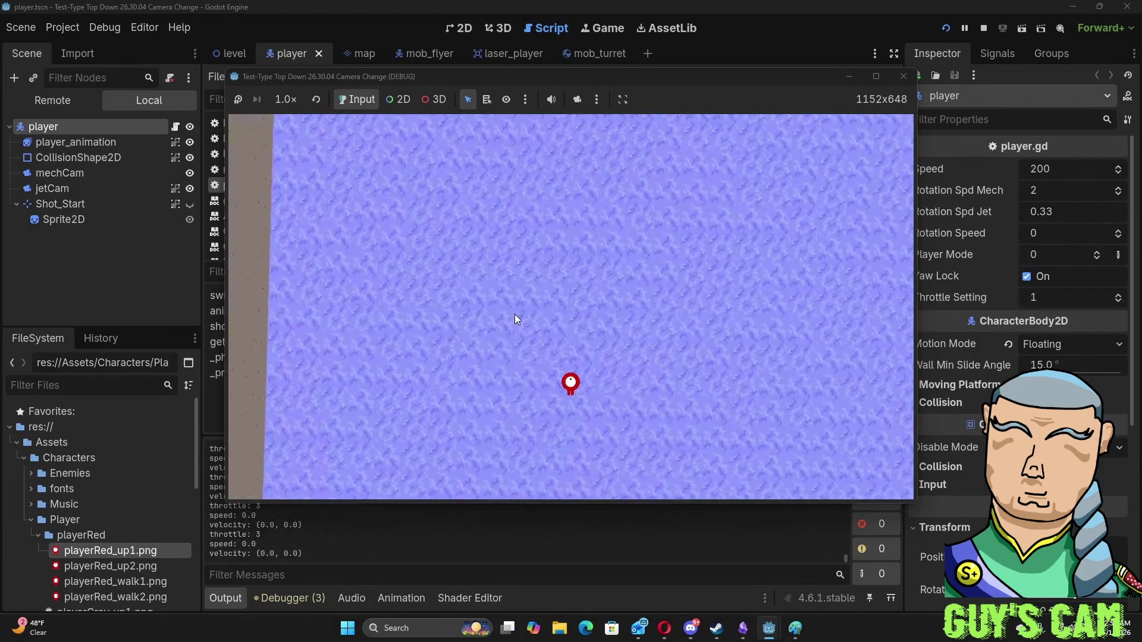
{"action": "key", "text": "space"}
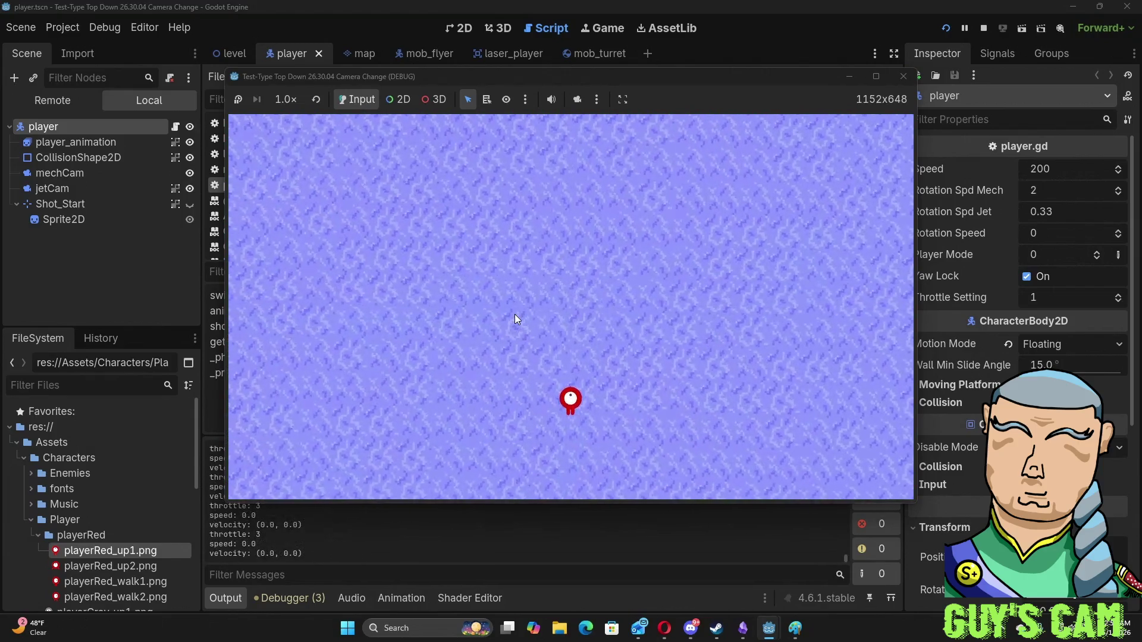
{"action": "key", "text": "w"}
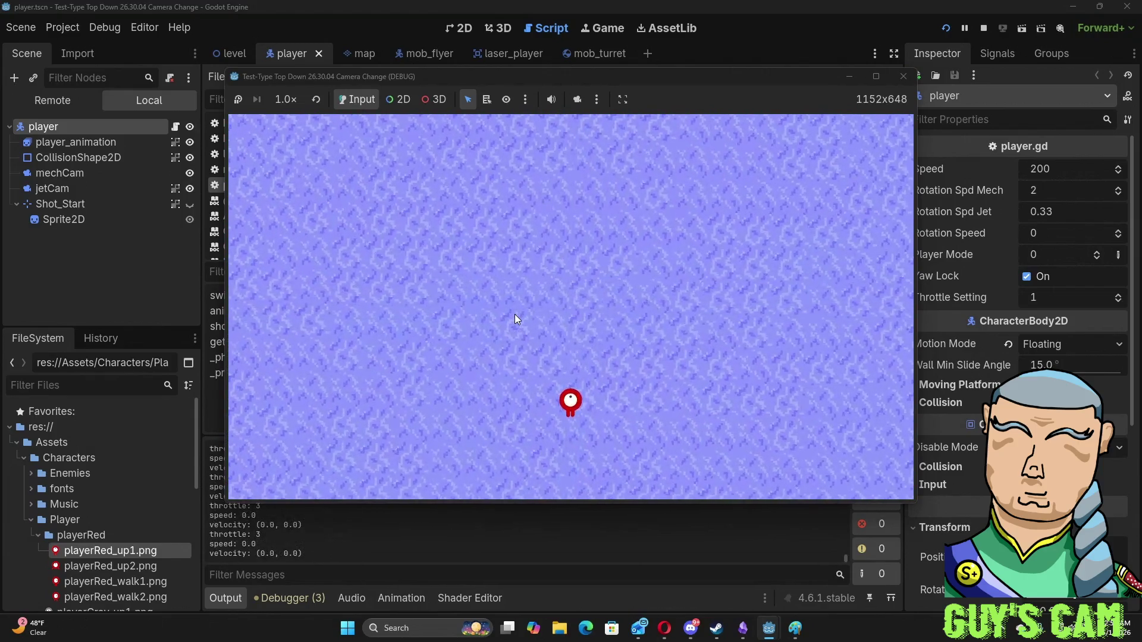
{"action": "key", "text": "a"}
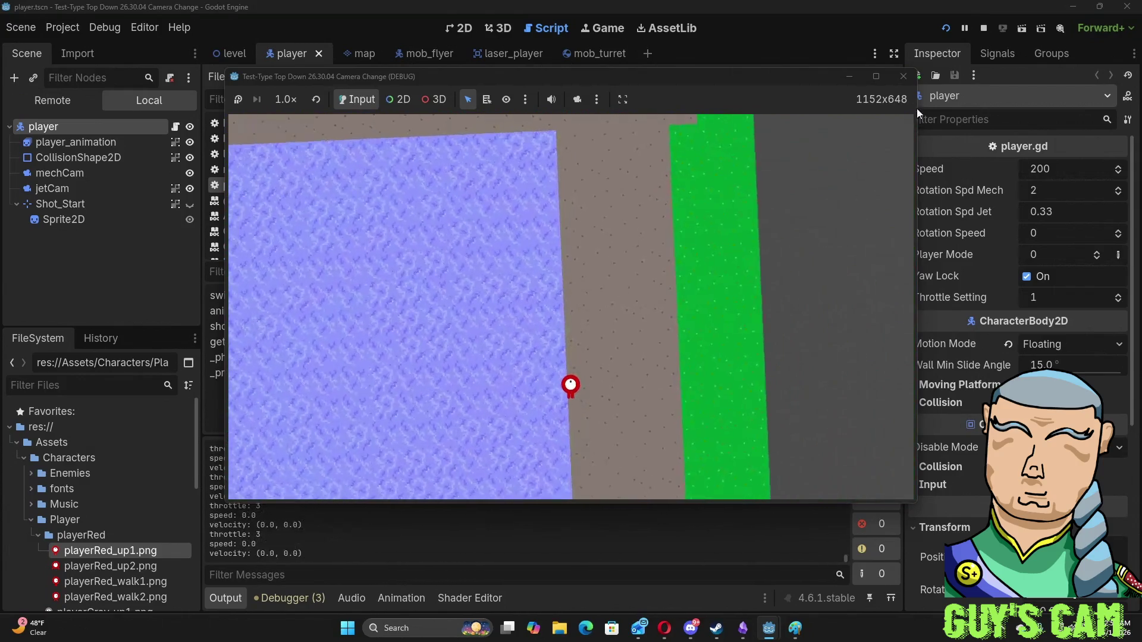
{"action": "left_click", "coordinate": [903, 76]}
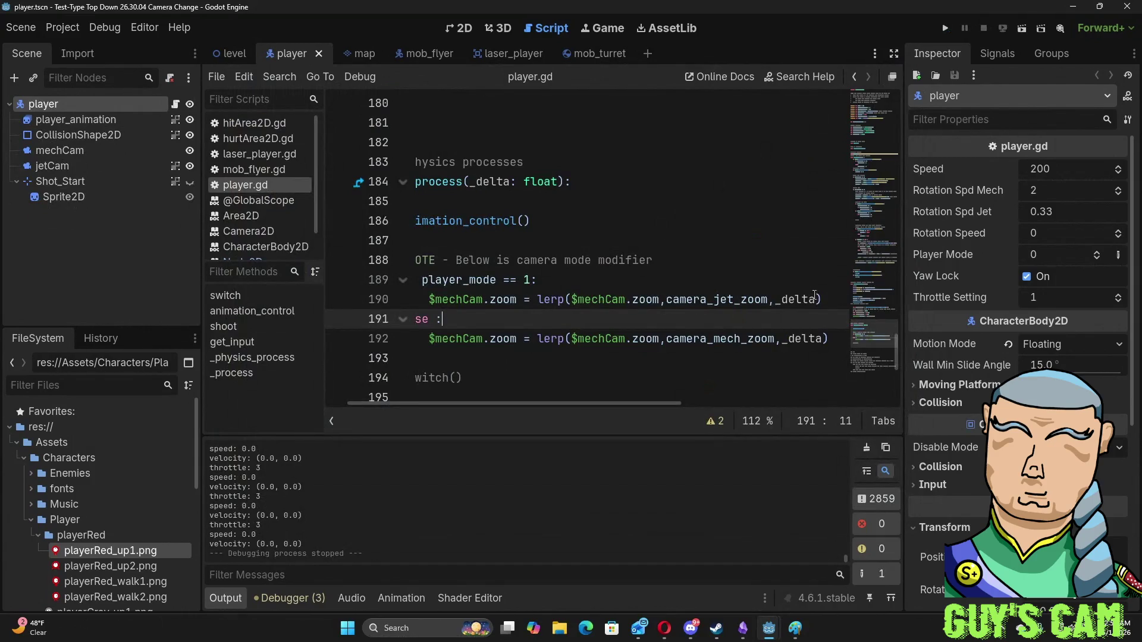
- Copy the jet zoom lerp onto line 191, delete 'zoom' from its target, then view Opera's Camera2D docs
{"action": "left_click_drag", "start_coordinate": [824, 299], "coordinate": [429, 299]}
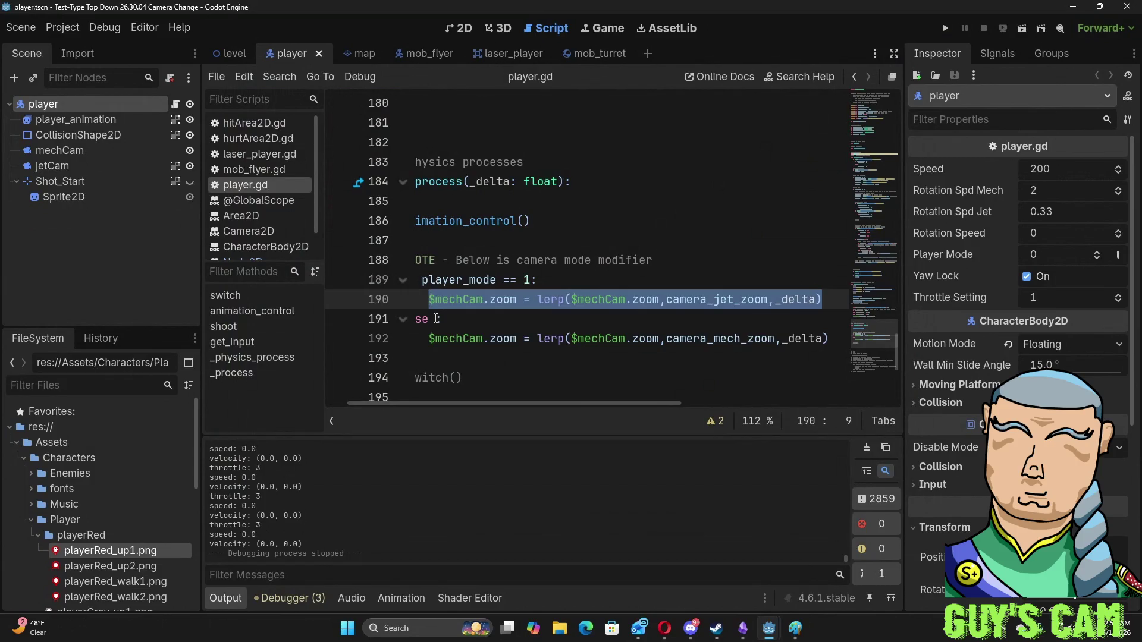
{"action": "key", "text": "ctrl+c"}
{"action": "key", "text": "End"}
{"action": "key", "text": "Return"}
{"action": "key", "text": "ctrl+v"}
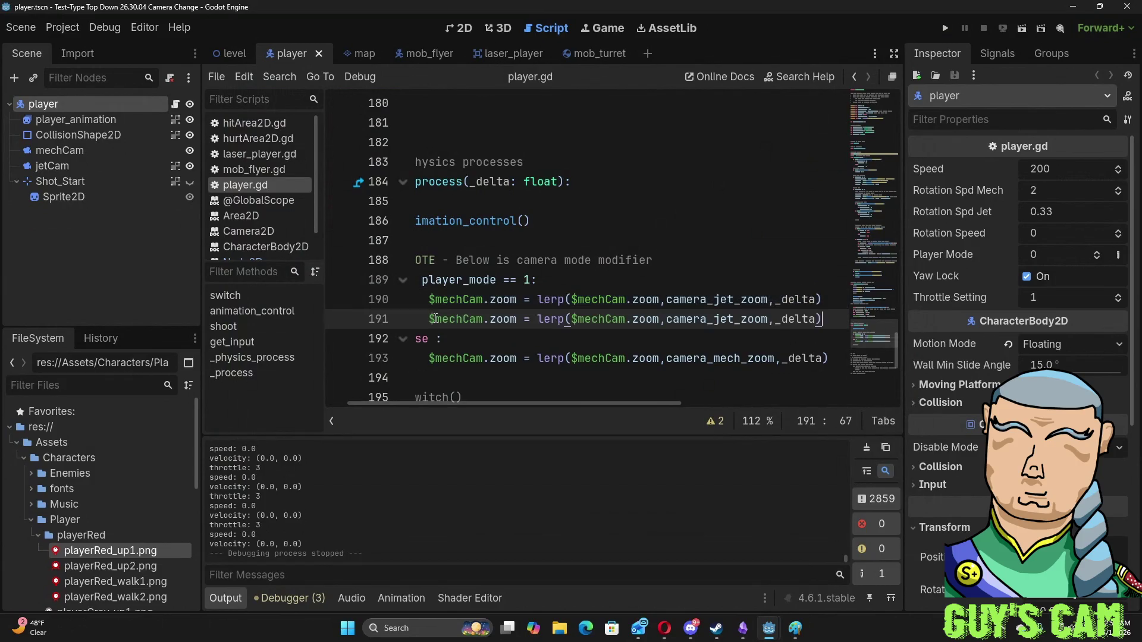
{"action": "key", "text": "Left"}
{"action": "key", "text": "Left"}
{"action": "key", "text": "Left"}
{"action": "key", "text": "BackSpace"}
{"action": "key", "text": "BackSpace"}
{"action": "key", "text": "BackSpace"}
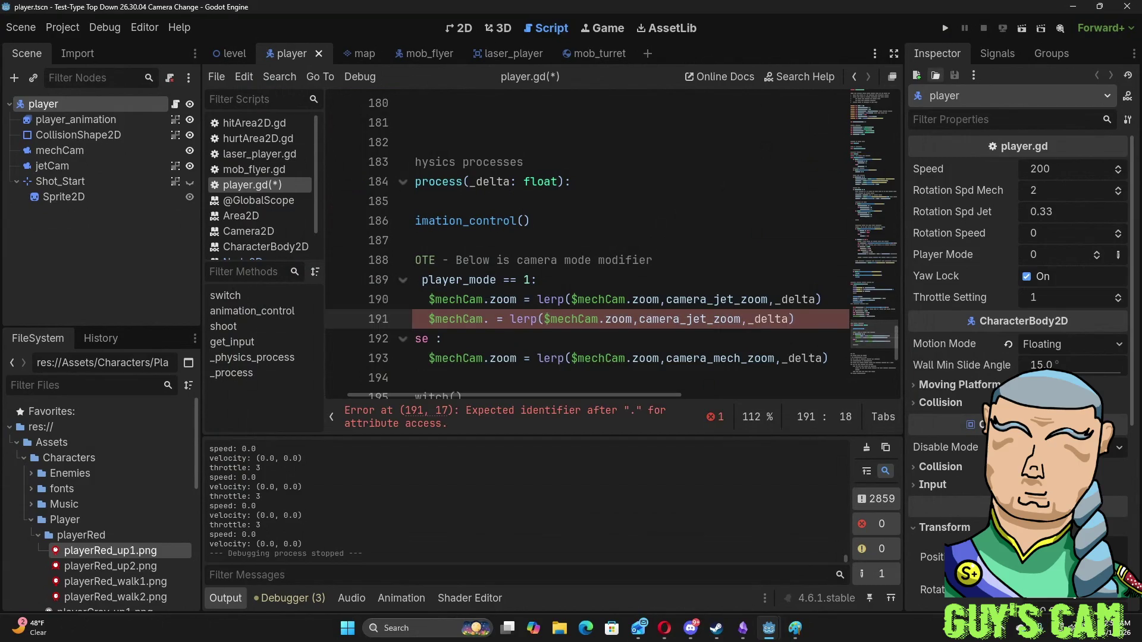
{"action": "left_click", "coordinate": [664, 627]}
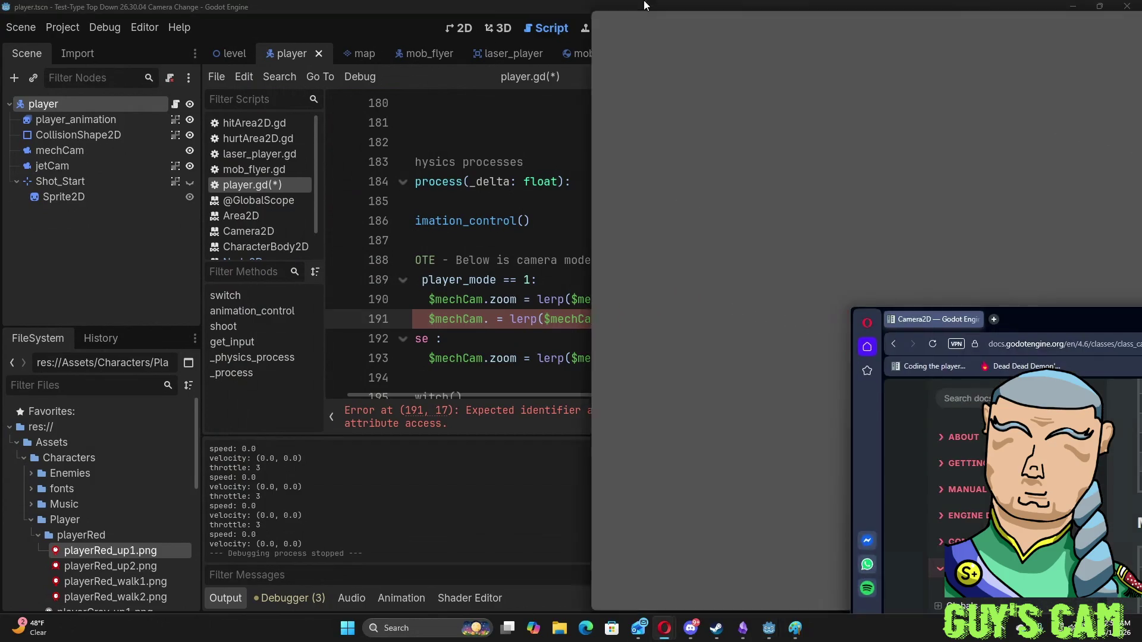
- Browse the Camera2D Properties and Methods lists and jump to the get_target_position() description
{"action": "scroll", "coordinate": [545, 333], "scroll_direction": "up", "scroll_amount": 7}
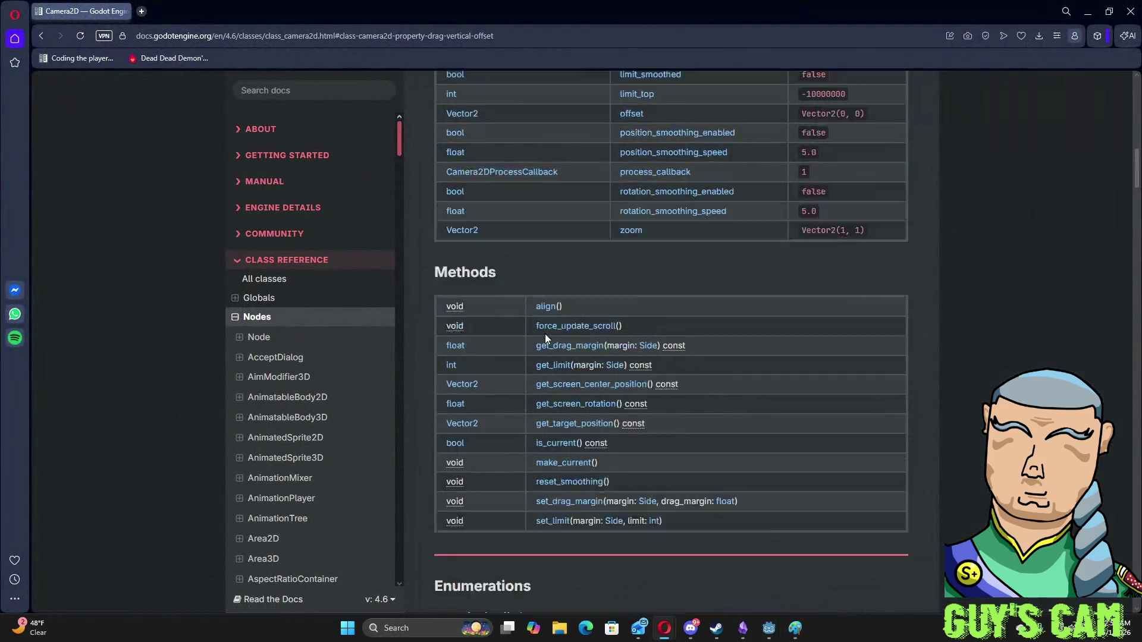
{"action": "scroll", "coordinate": [545, 340], "scroll_direction": "up", "scroll_amount": 1}
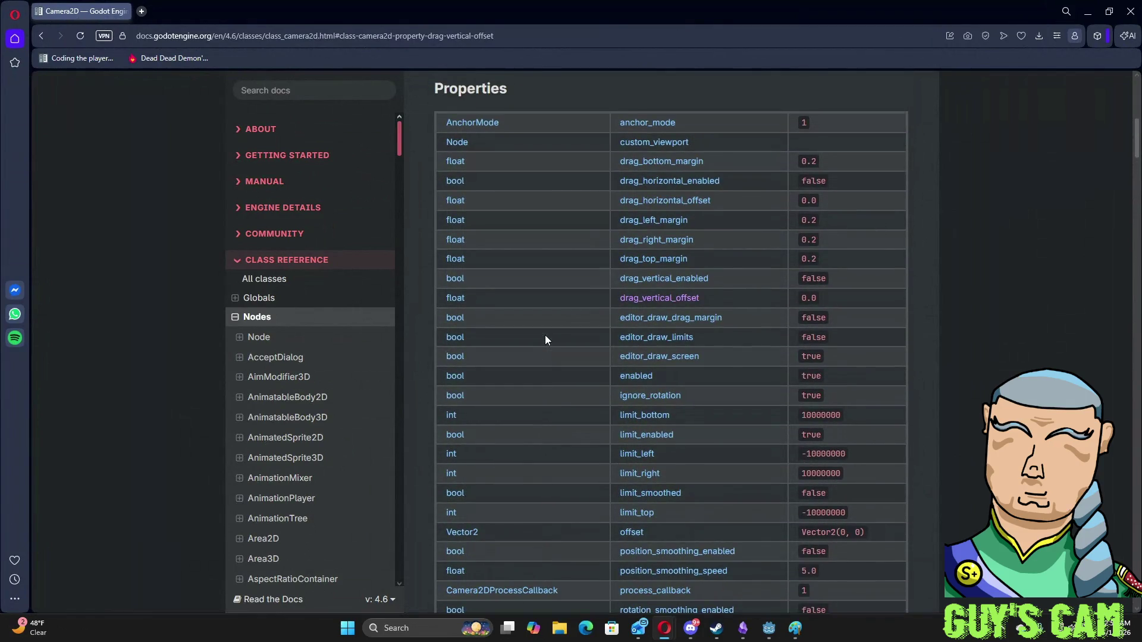
{"action": "scroll", "coordinate": [546, 340], "scroll_direction": "up", "scroll_amount": 5}
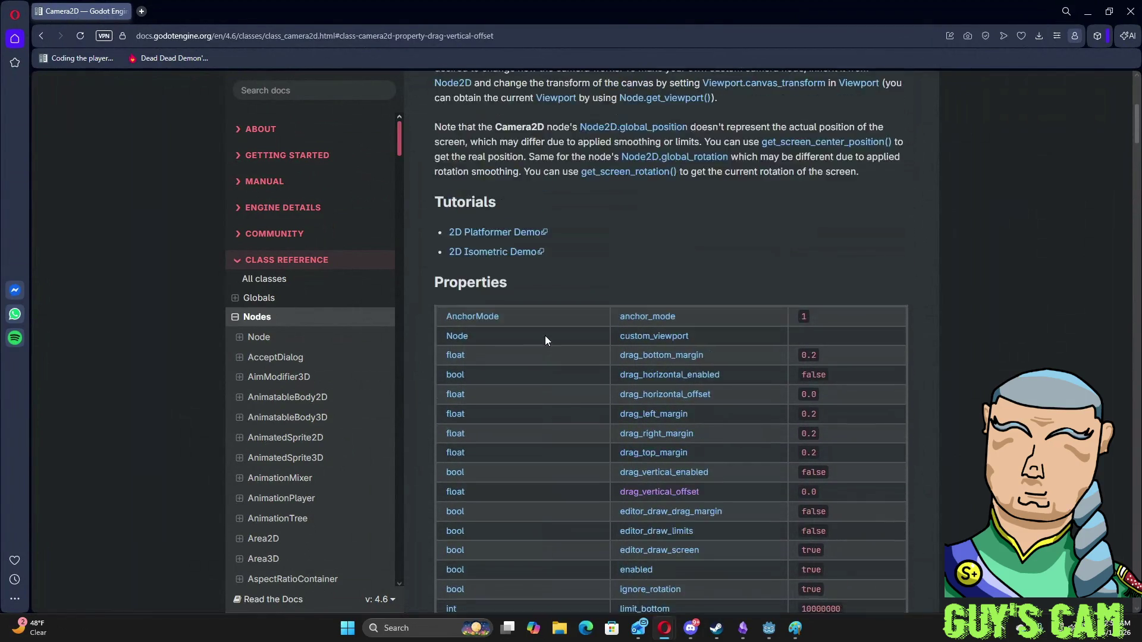
{"action": "scroll", "coordinate": [545, 335], "scroll_direction": "up", "scroll_amount": 4}
{"action": "scroll", "coordinate": [545, 336], "scroll_direction": "down", "scroll_amount": 11}
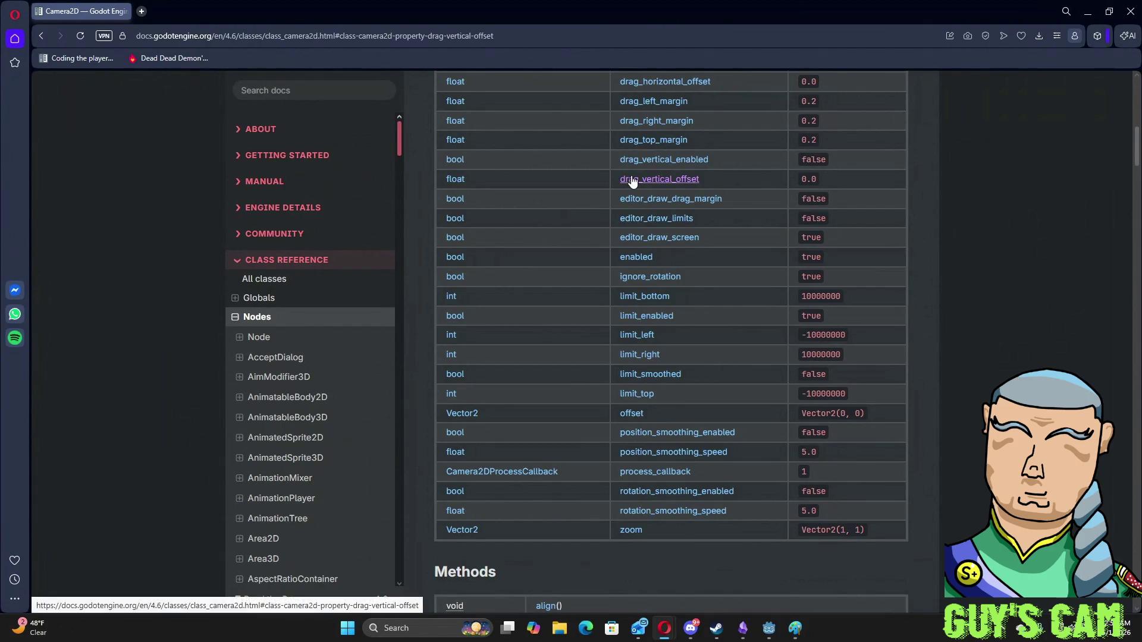
{"action": "scroll", "coordinate": [632, 181], "scroll_direction": "down", "scroll_amount": 5}
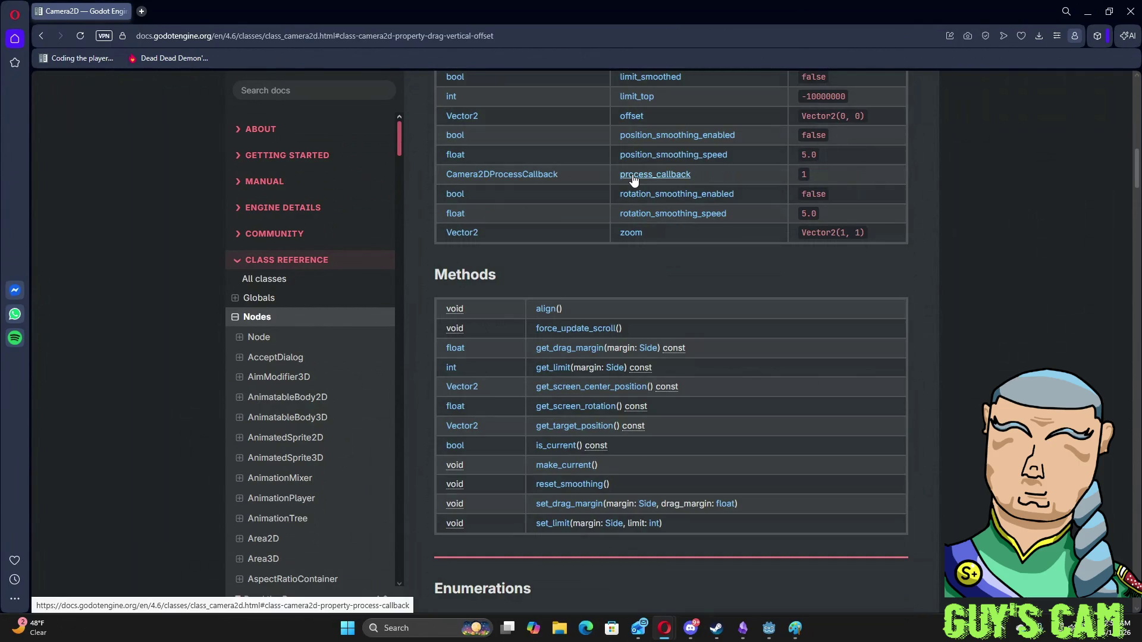
{"action": "left_click", "coordinate": [568, 429]}
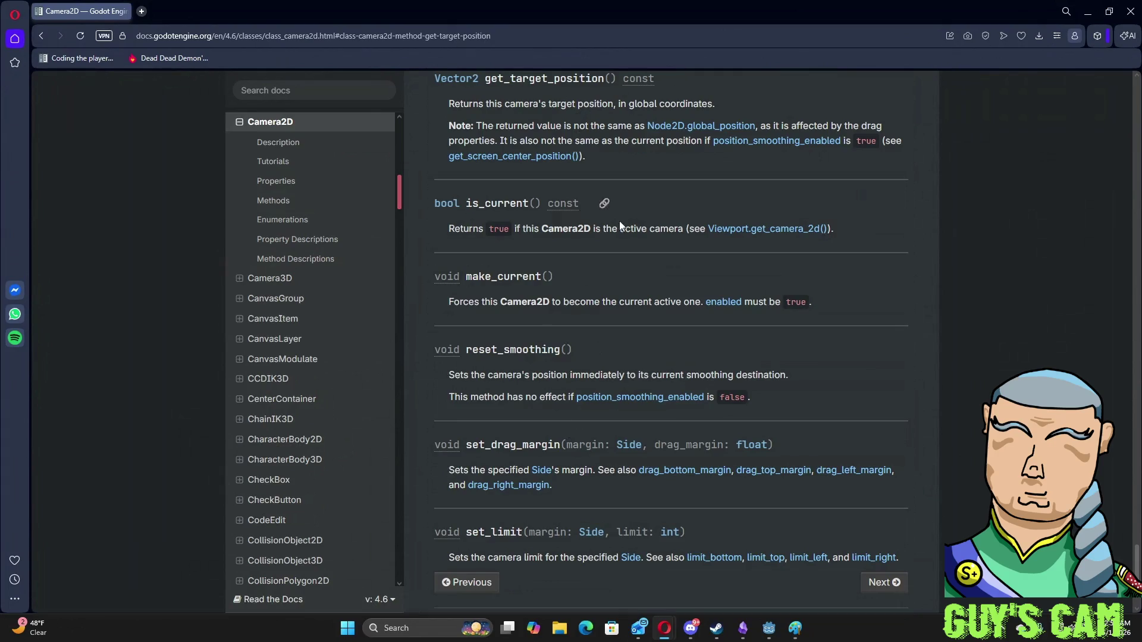
{"action": "scroll", "coordinate": [638, 262], "scroll_direction": "up", "scroll_amount": 4}
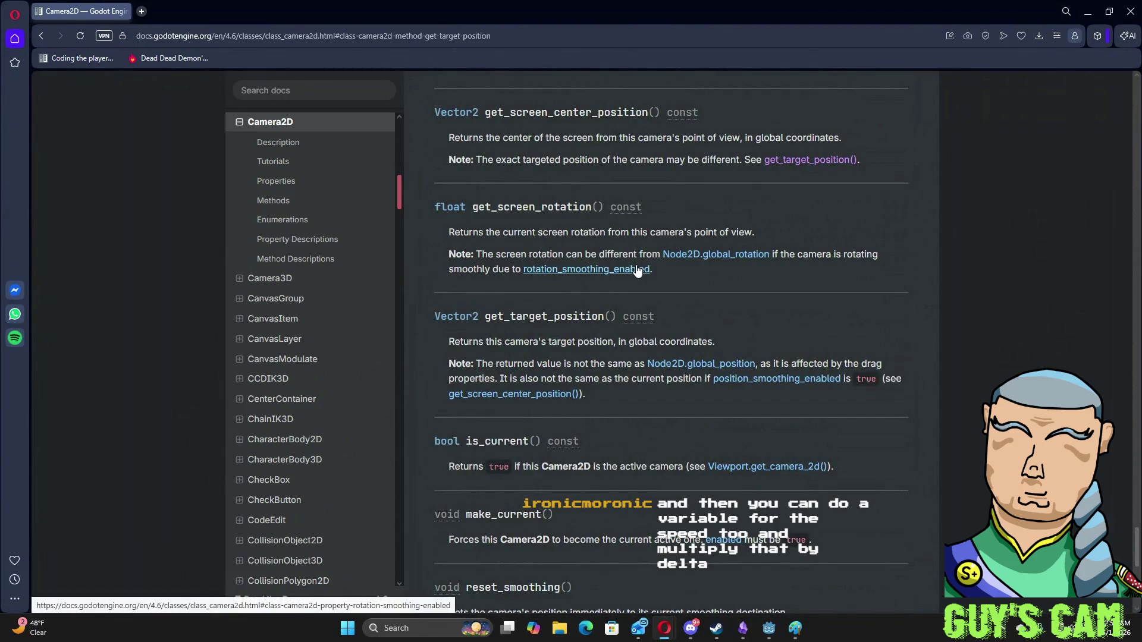
{"action": "scroll", "coordinate": [637, 271], "scroll_direction": "up", "scroll_amount": 1}
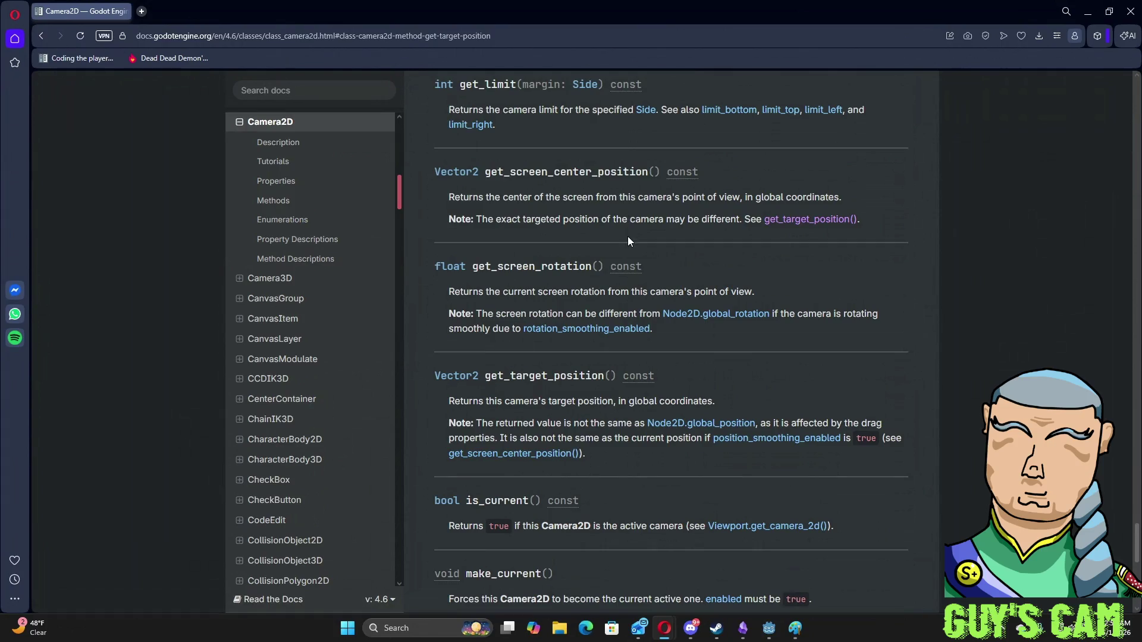
{"action": "scroll", "coordinate": [624, 240], "scroll_direction": "up", "scroll_amount": 2}
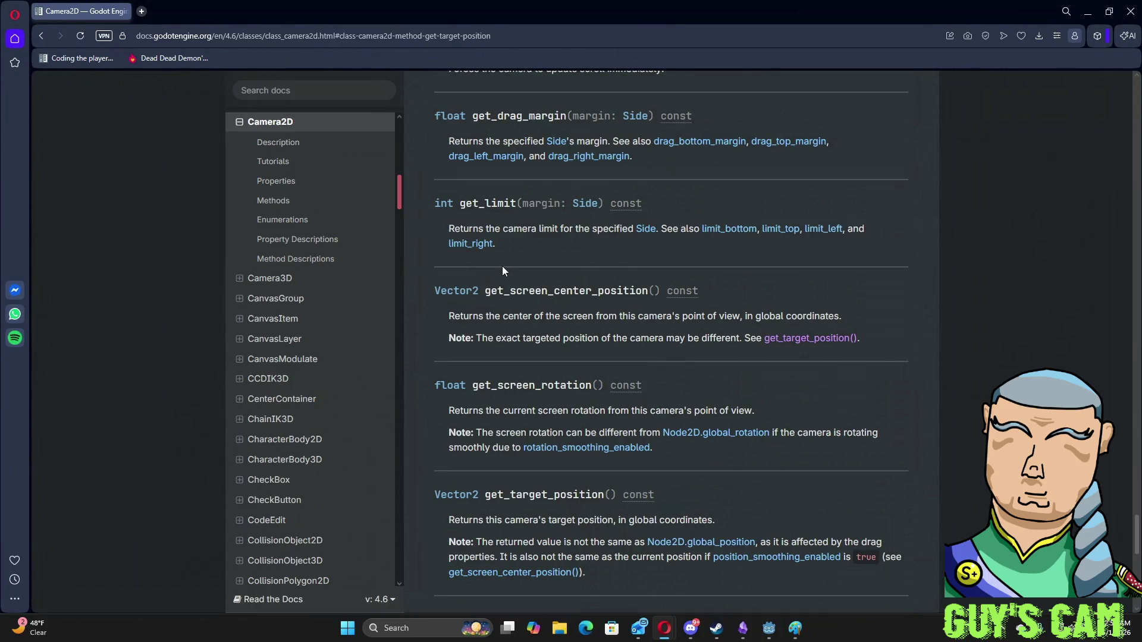
{"action": "scroll", "coordinate": [502, 266], "scroll_direction": "up", "scroll_amount": 2}
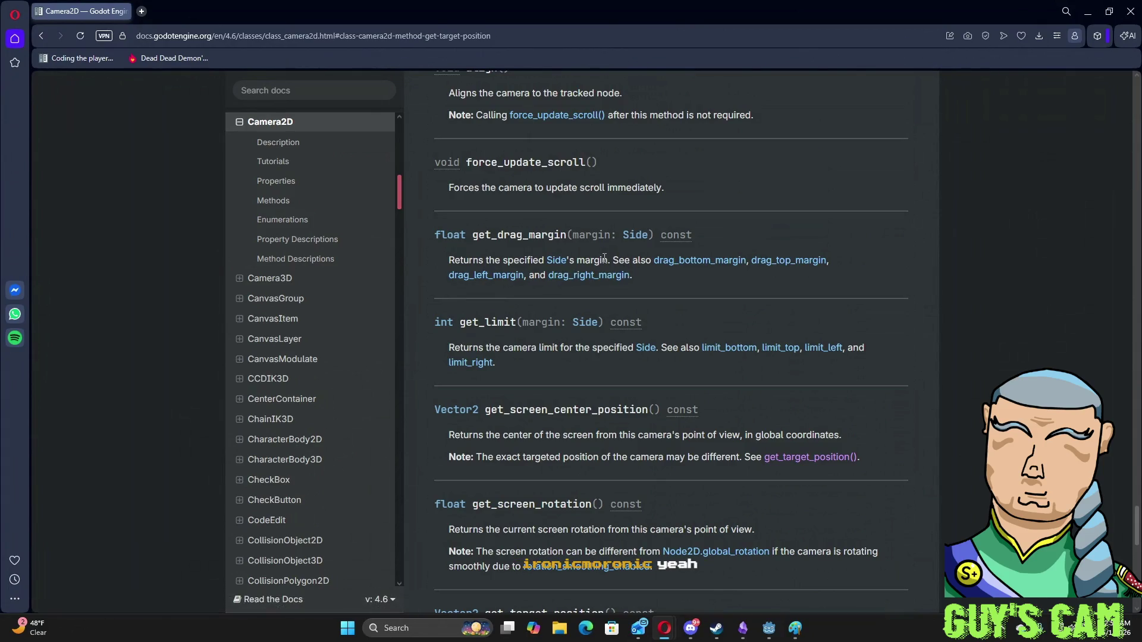
{"action": "scroll", "coordinate": [600, 262], "scroll_direction": "up", "scroll_amount": 5}
{"action": "scroll", "coordinate": [601, 261], "scroll_direction": "up", "scroll_amount": 7}
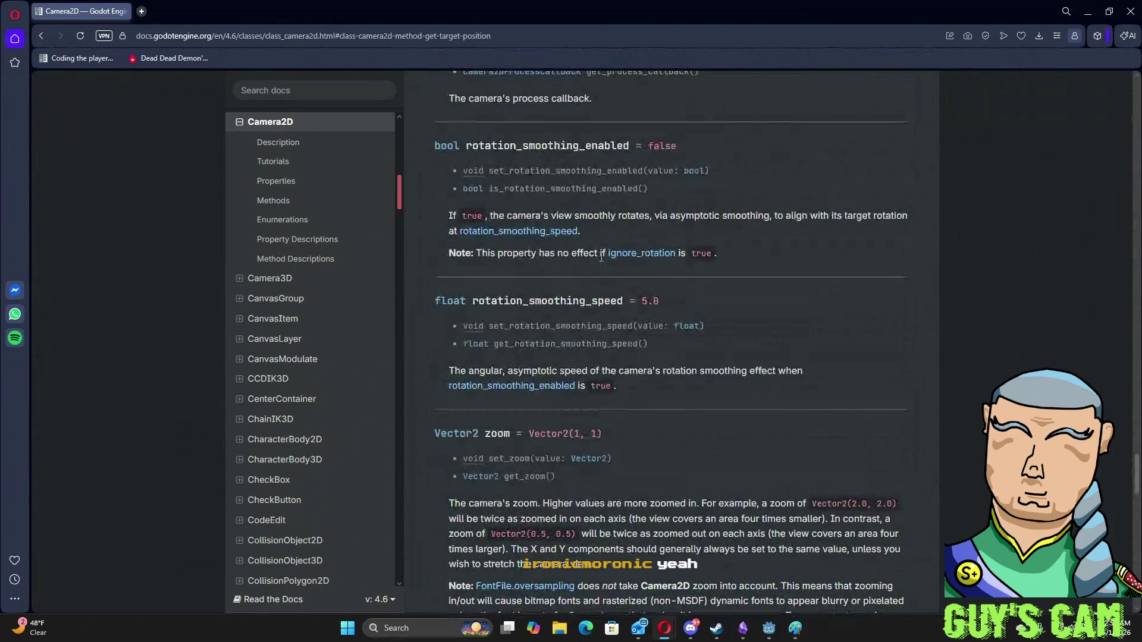
{"action": "scroll", "coordinate": [583, 265], "scroll_direction": "up", "scroll_amount": 1}
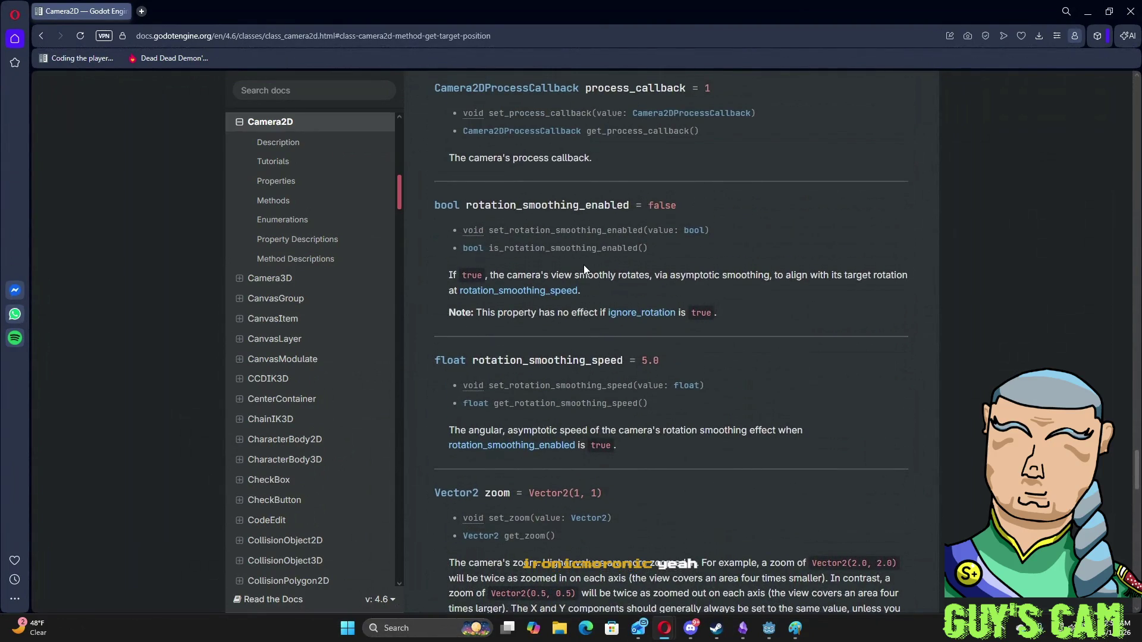
{"action": "scroll", "coordinate": [583, 269], "scroll_direction": "up", "scroll_amount": 1}
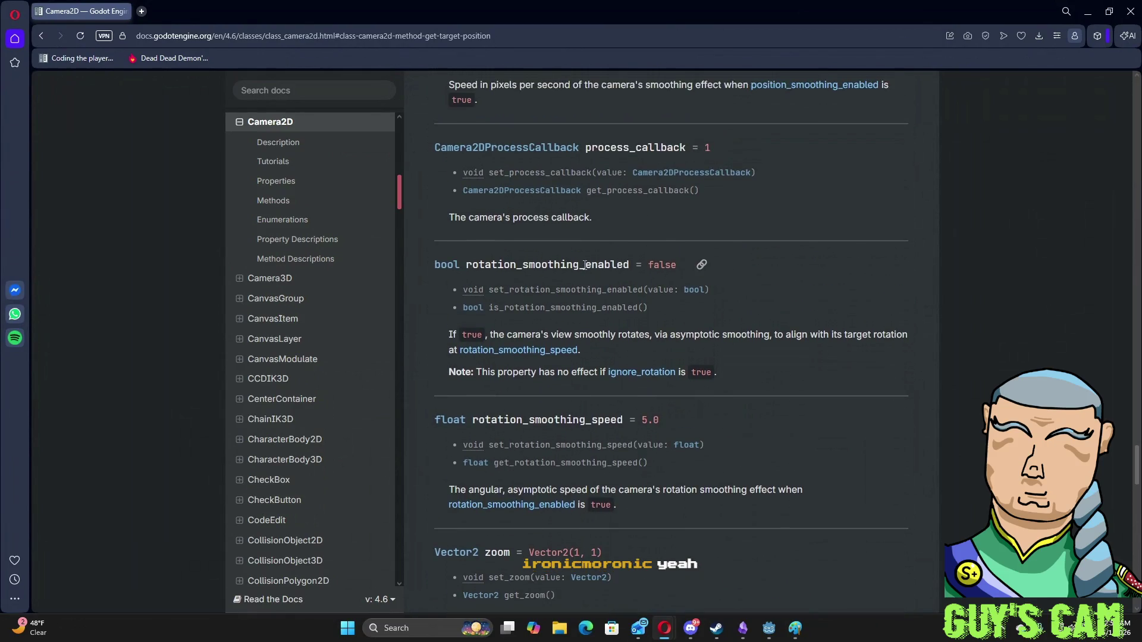
{"action": "scroll", "coordinate": [585, 268], "scroll_direction": "up", "scroll_amount": 1}
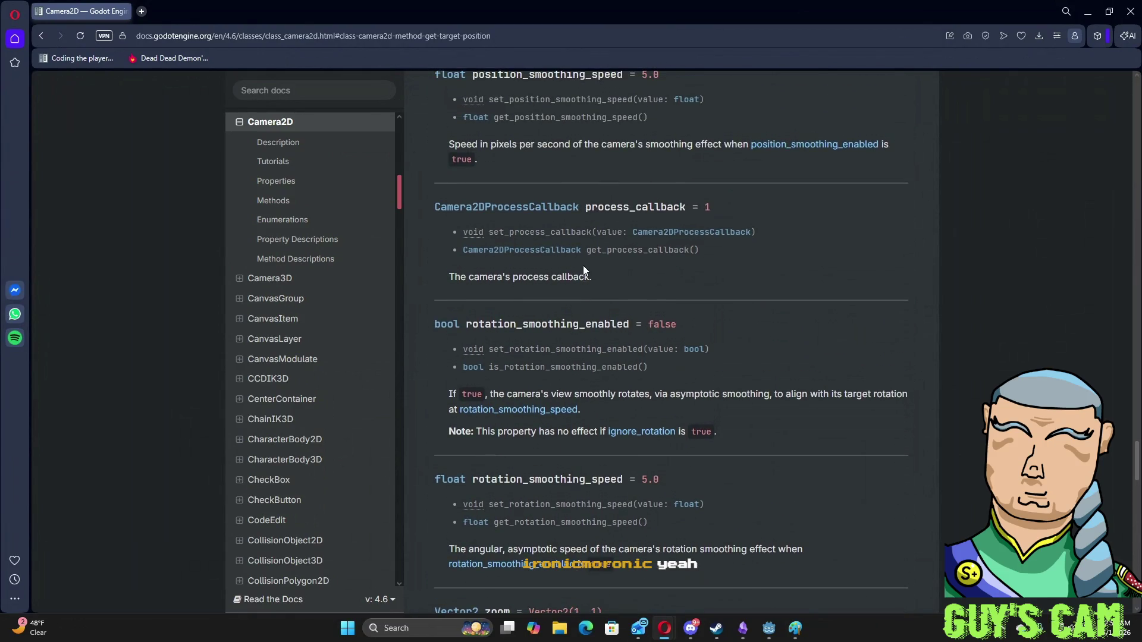
{"action": "scroll", "coordinate": [583, 268], "scroll_direction": "up", "scroll_amount": 3}
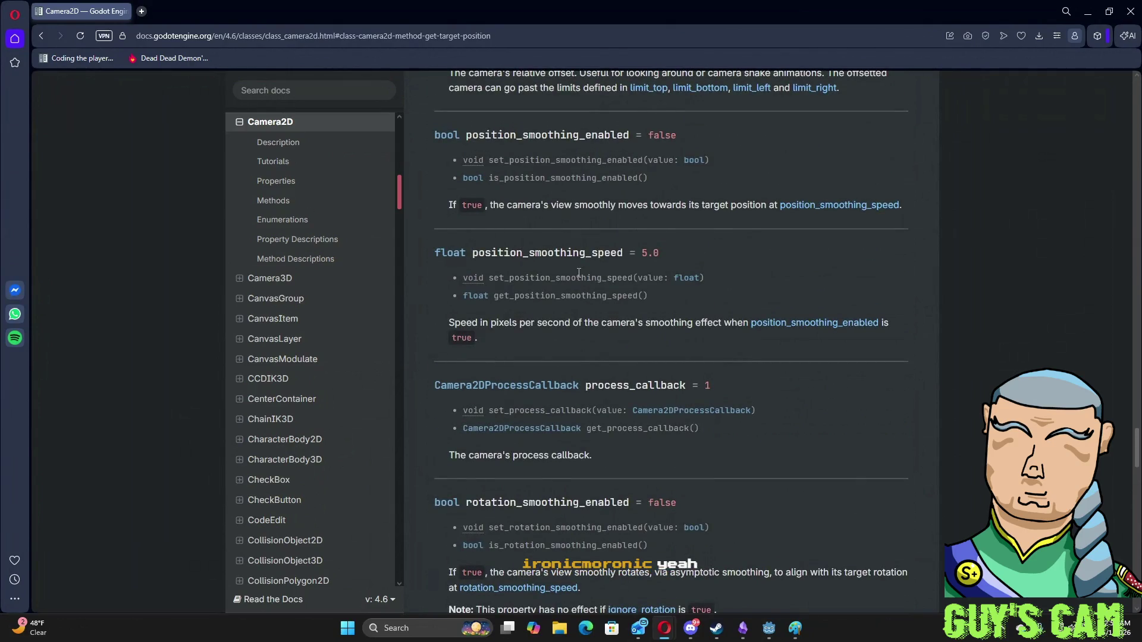
{"action": "scroll", "coordinate": [577, 275], "scroll_direction": "up", "scroll_amount": 2}
{"action": "scroll", "coordinate": [576, 275], "scroll_direction": "up", "scroll_amount": 1}
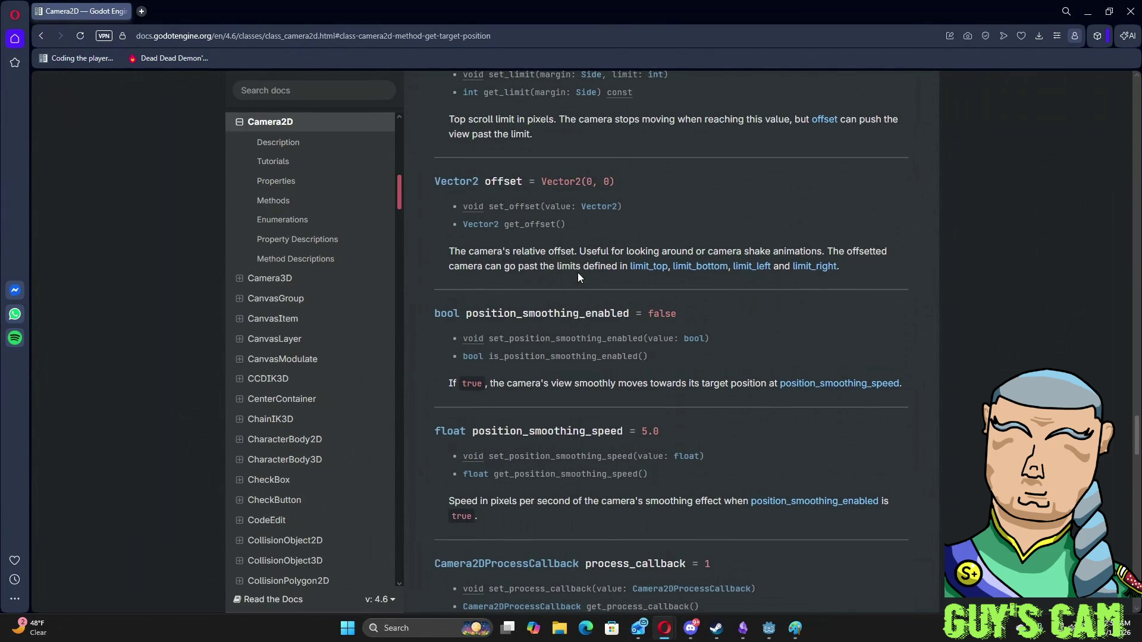
{"action": "scroll", "coordinate": [576, 273], "scroll_direction": "up", "scroll_amount": 1}
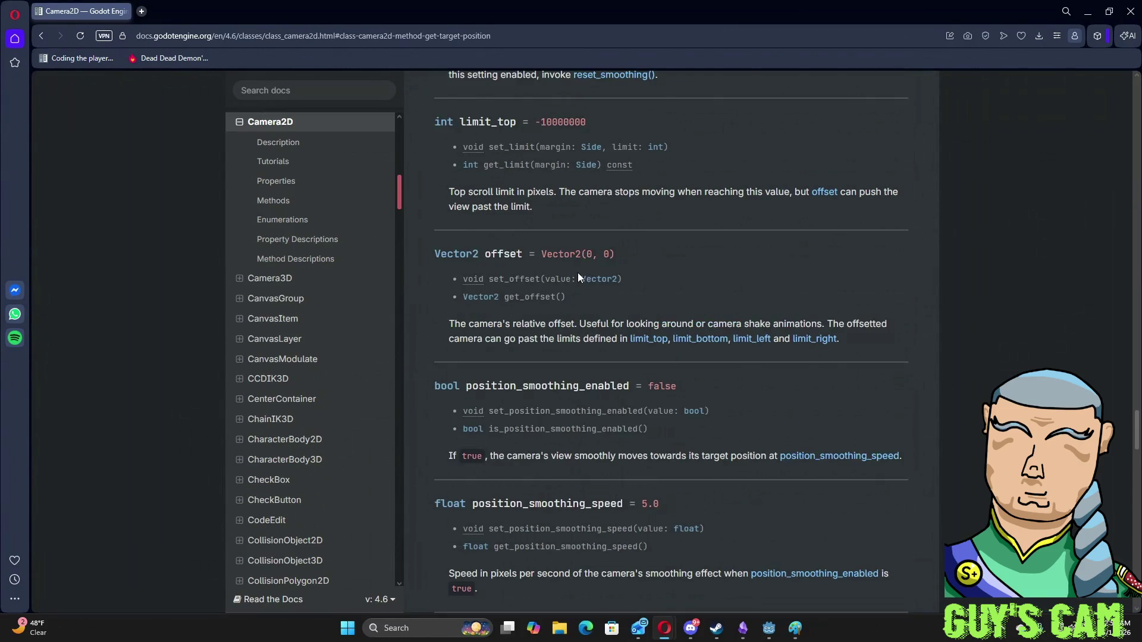
{"action": "scroll", "coordinate": [576, 272], "scroll_direction": "up", "scroll_amount": 3}
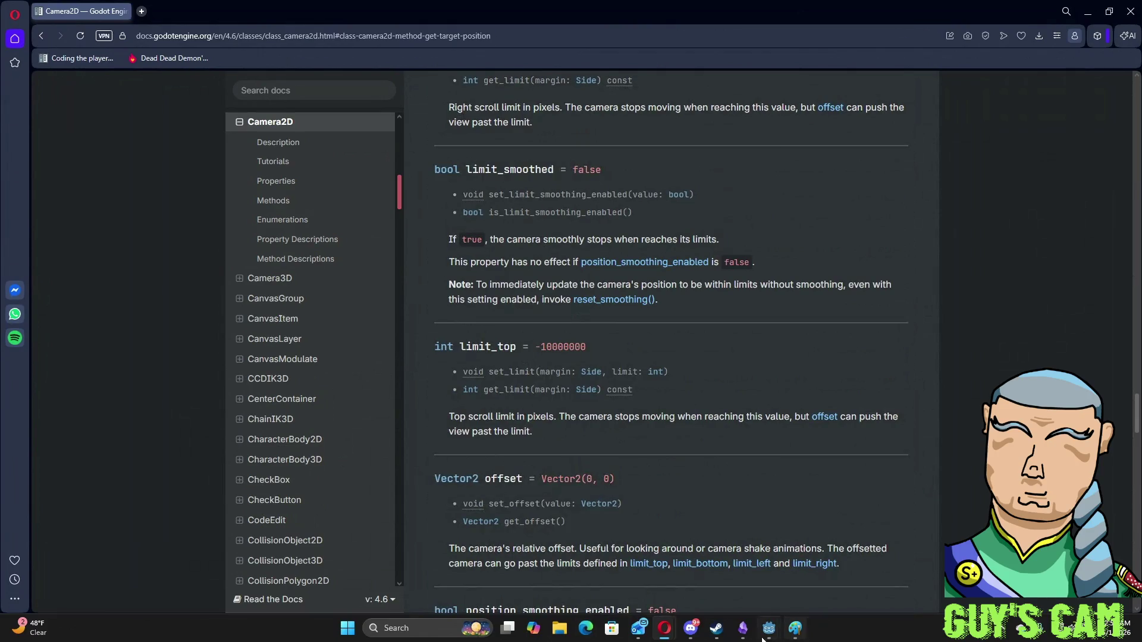
{"action": "mouse_move", "coordinate": [768, 629]}
{"action": "left_click", "coordinate": [792, 587]}
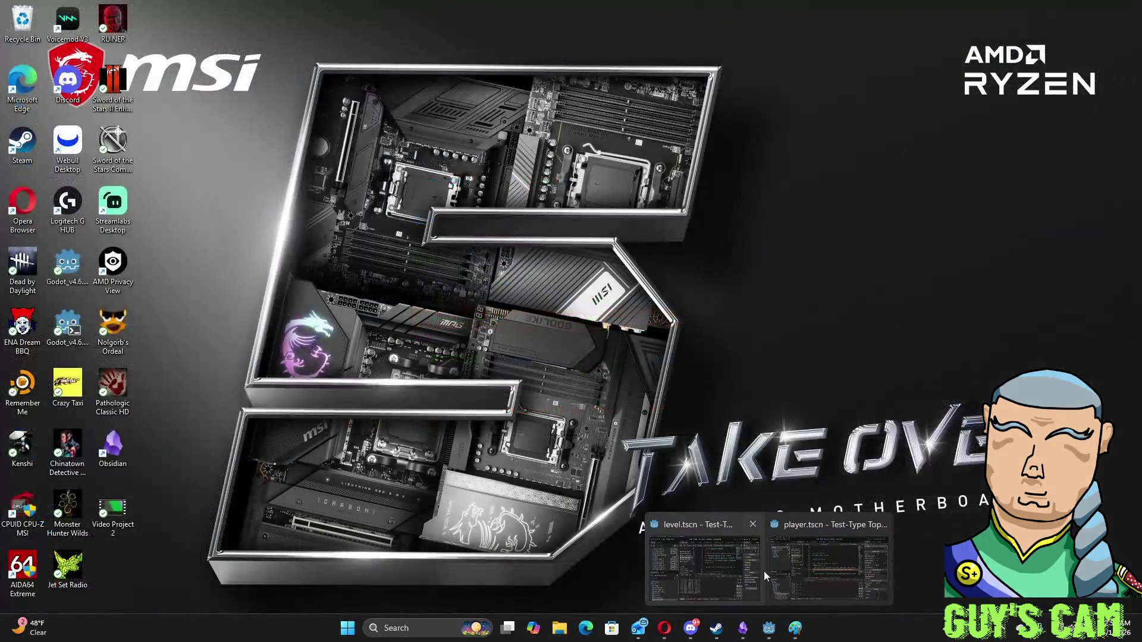
- Bring the Godot player.tscn window forward and scroll player.gd up to the copied lerp line
{"action": "left_click", "coordinate": [783, 570]}
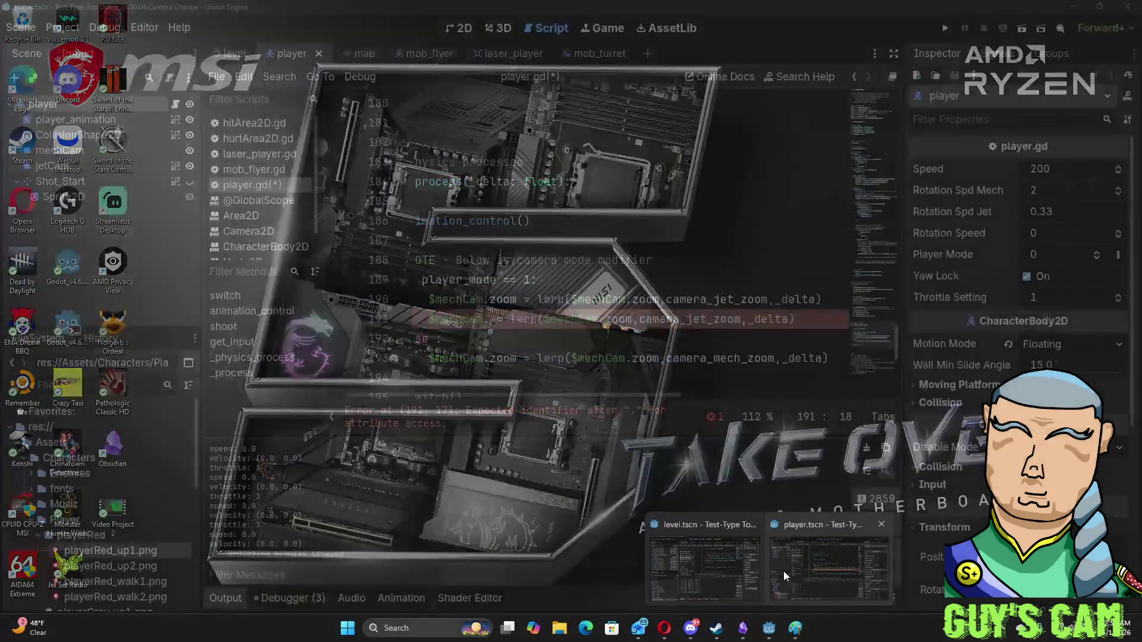
{"action": "scroll", "coordinate": [523, 212], "scroll_direction": "up", "scroll_amount": 10}
{"action": "scroll", "coordinate": [523, 212], "scroll_direction": "up", "scroll_amount": 20}
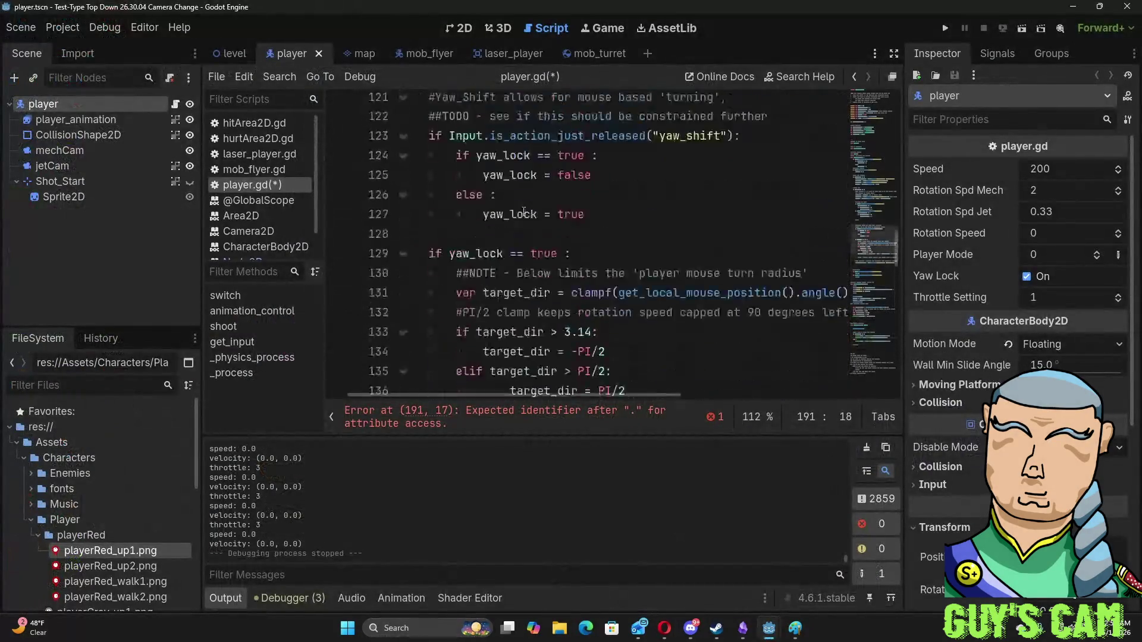
{"action": "scroll", "coordinate": [524, 211], "scroll_direction": "up", "scroll_amount": 2}
- Add the line var cam_speed = 2 as line 10, just below the header comments
{"action": "left_click_drag", "start_coordinate": [596, 299], "coordinate": [257, 357]}
{"action": "left_click", "coordinate": [442, 259]}
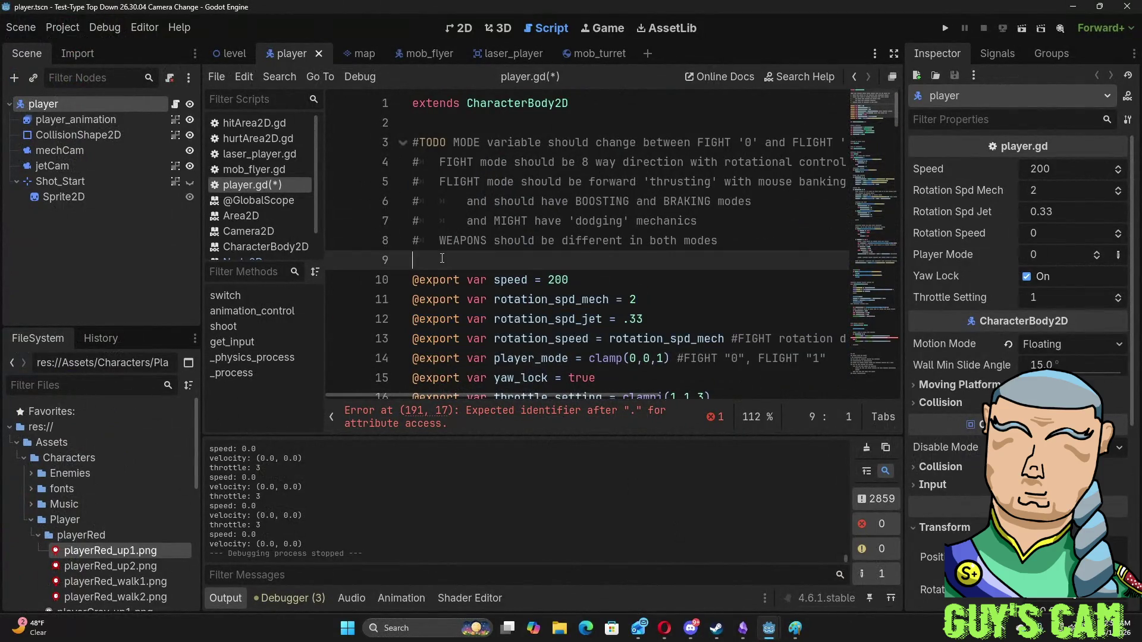
{"action": "key", "text": "Return"}
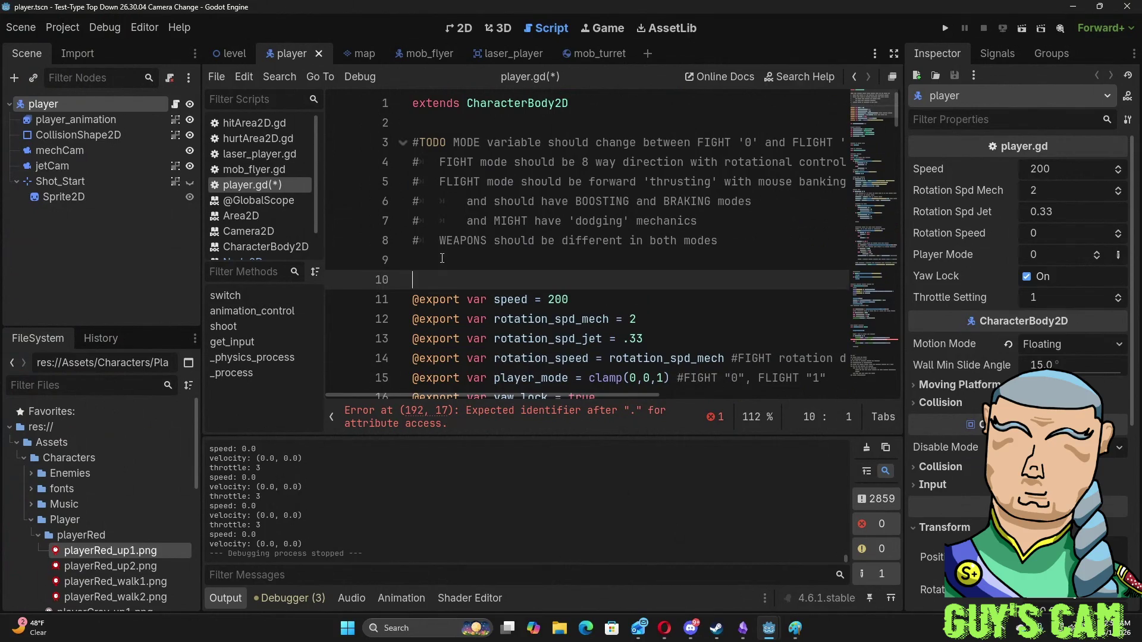
{"action": "type", "text": "@expor"}
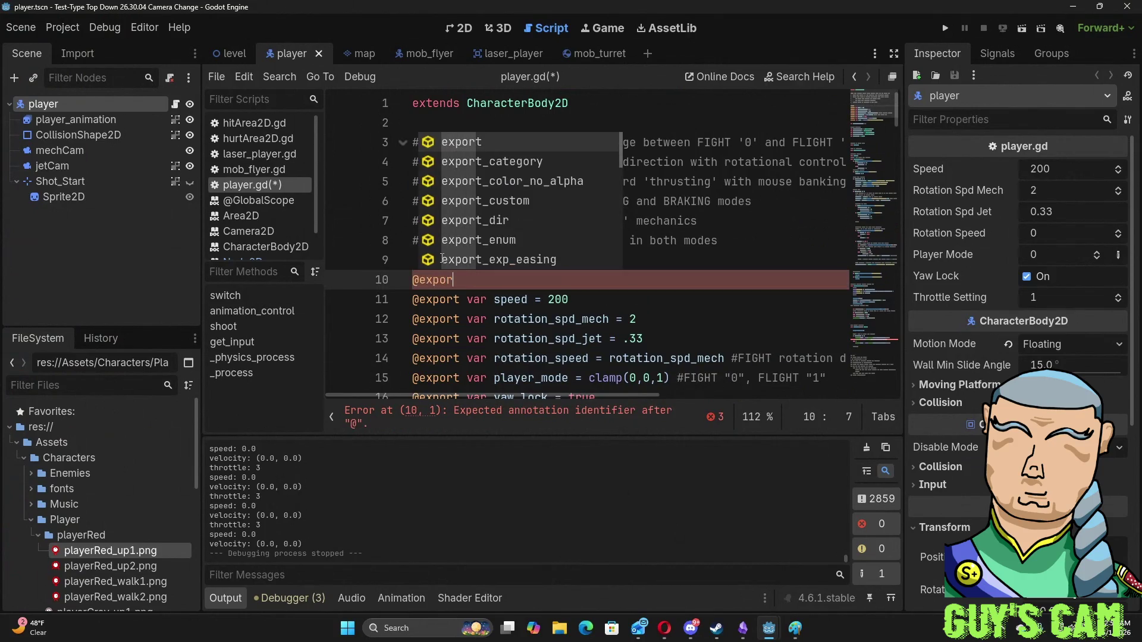
{"action": "key", "text": "BackSpace"}
{"action": "key", "text": "BackSpace"}
{"action": "key", "text": "BackSpace"}
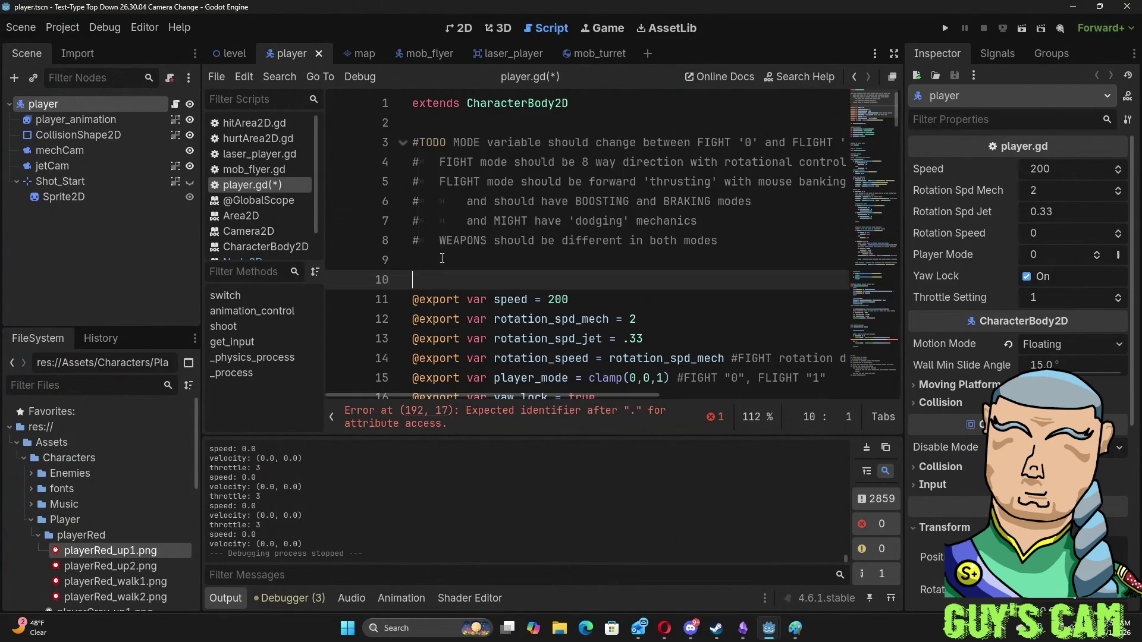
{"action": "type", "text": "var "}
{"action": "type", "text": "cam_"}
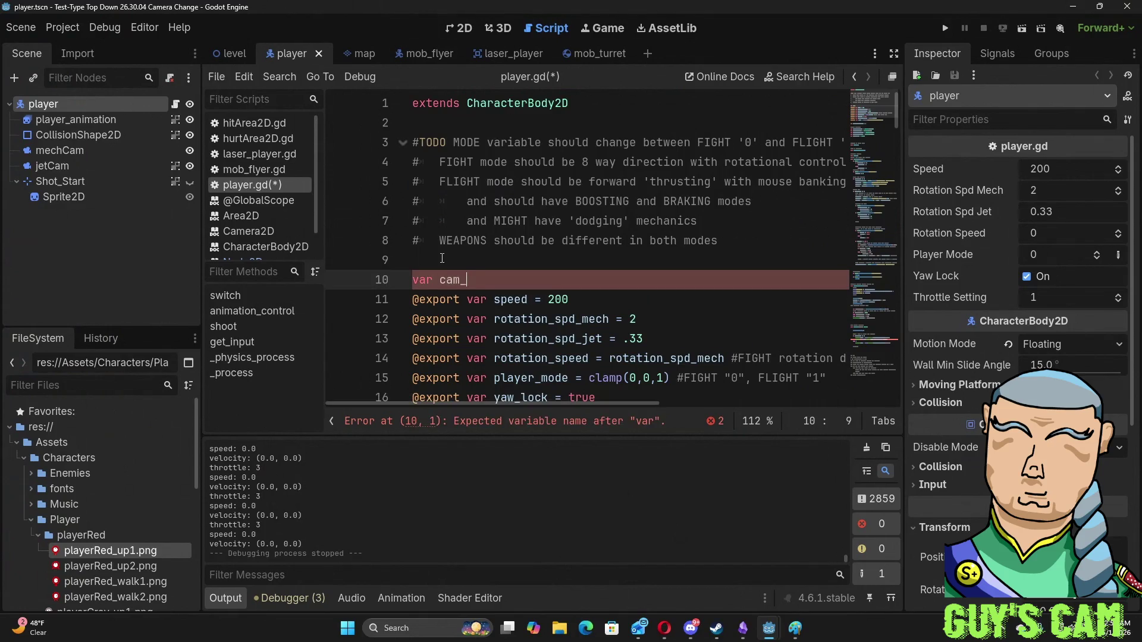
{"action": "type", "text": "speed = 2"}
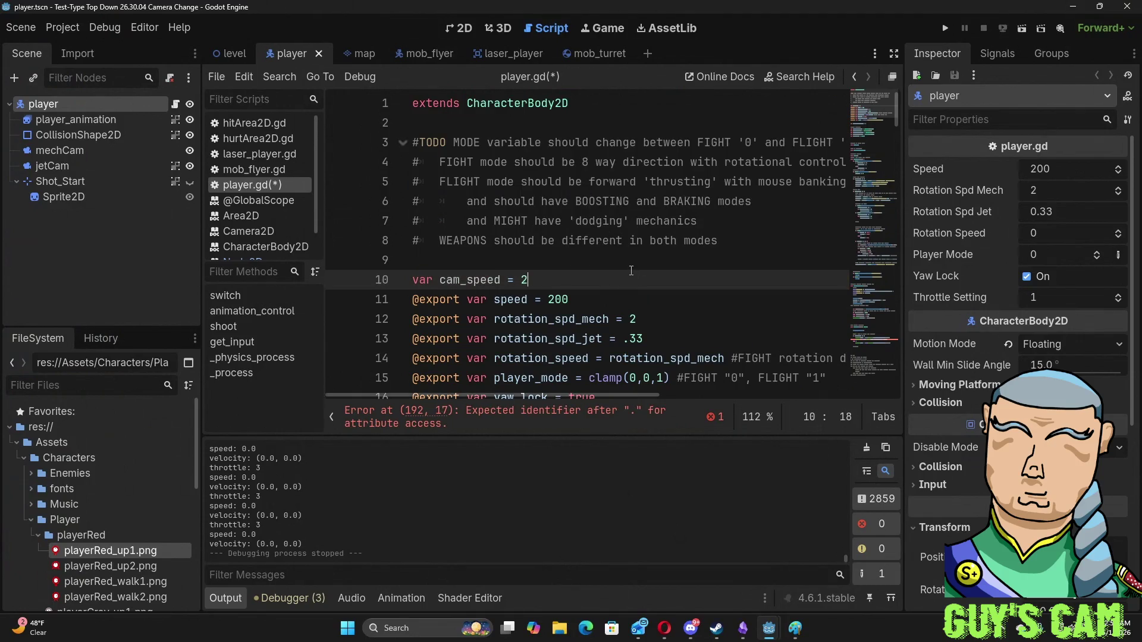
{"action": "scroll", "coordinate": [630, 271], "scroll_direction": "down", "scroll_amount": 3}
{"action": "mouse_move", "coordinate": [896, 138]}
{"action": "left_mouse_down"}
{"action": "mouse_move", "coordinate": [886, 398]}
{"action": "mouse_move", "coordinate": [875, 340]}
{"action": "mouse_move", "coordinate": [876, 355]}
{"action": "left_mouse_up"}
- Append *cam_speed after _delta in the lerp weights on lines 192 and 191
{"action": "left_click", "coordinate": [644, 311]}
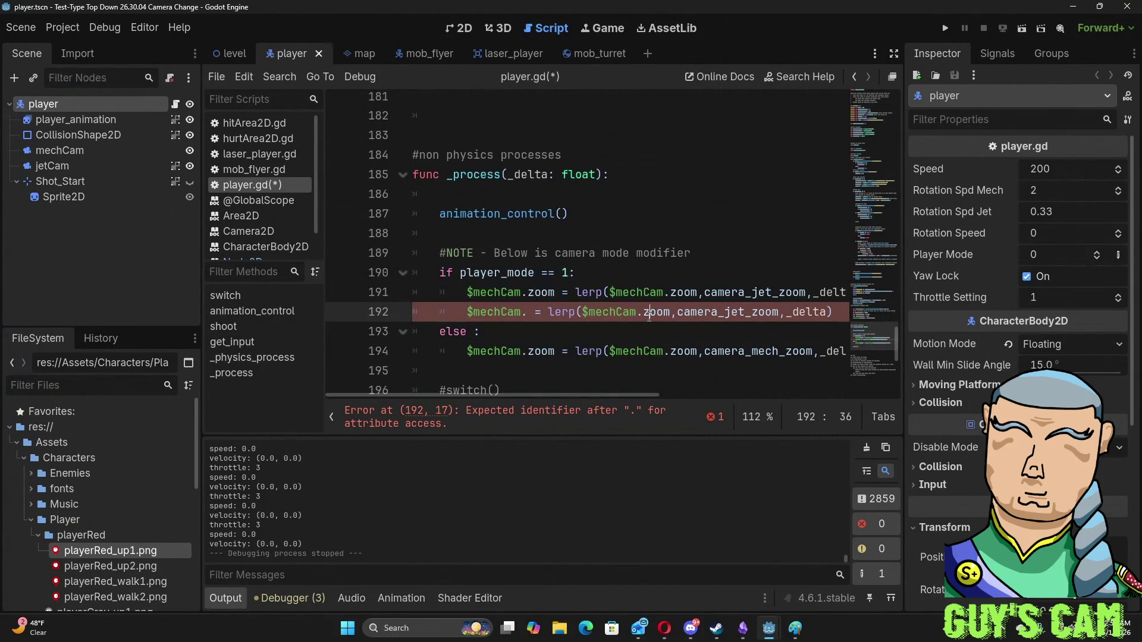
{"action": "left_click", "coordinate": [828, 311]}
{"action": "type", "text": "*cam"}
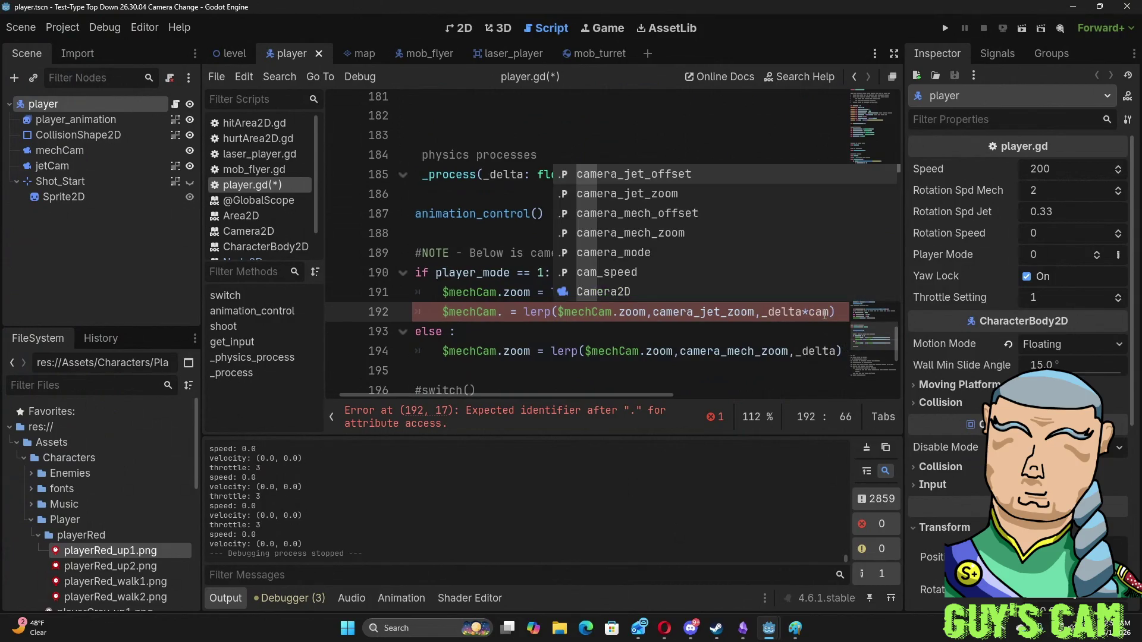
{"action": "key", "text": "Down"}
{"action": "key", "text": "Down"}
{"action": "key", "text": "Down"}
{"action": "key", "text": "Return"}
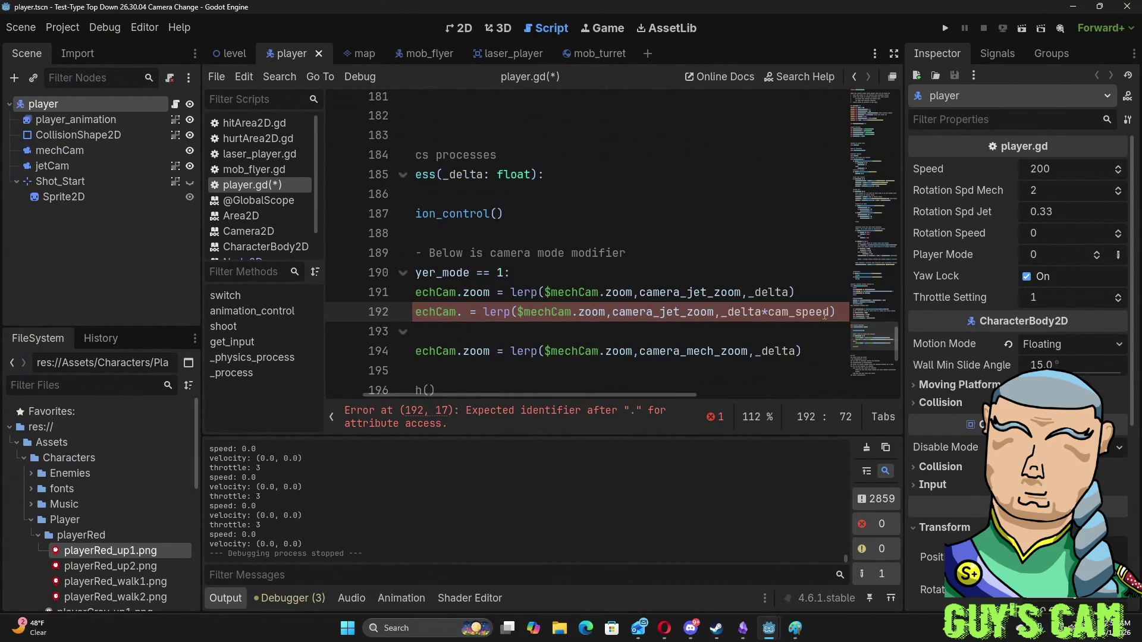
{"action": "key", "text": "Up"}
{"action": "type", "text": "*cam"}
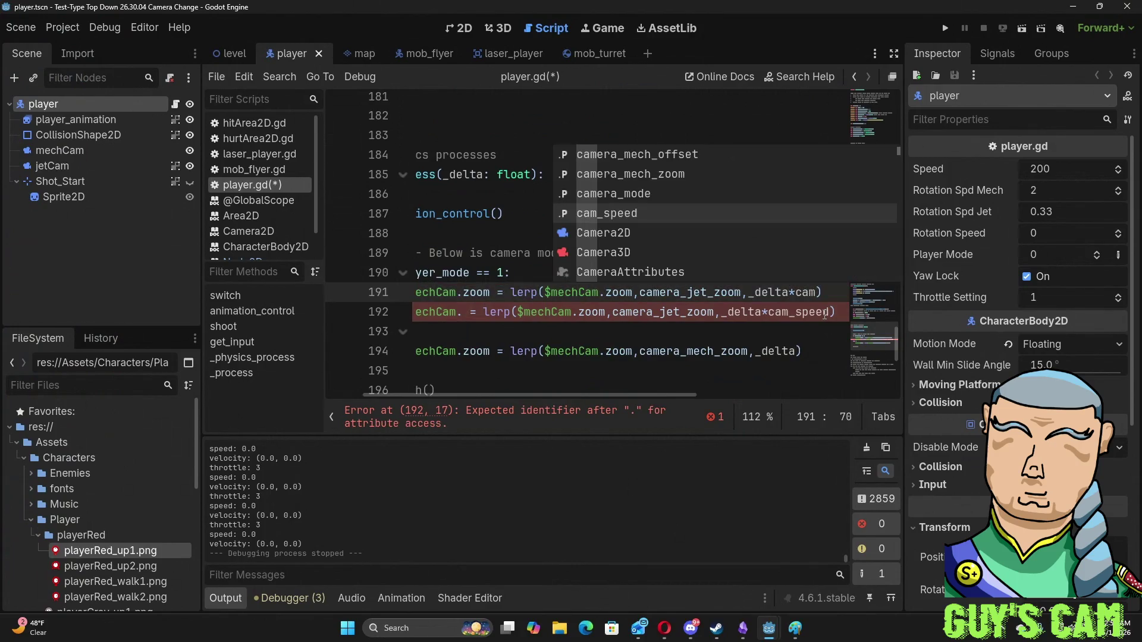
{"action": "key", "text": "Return"}
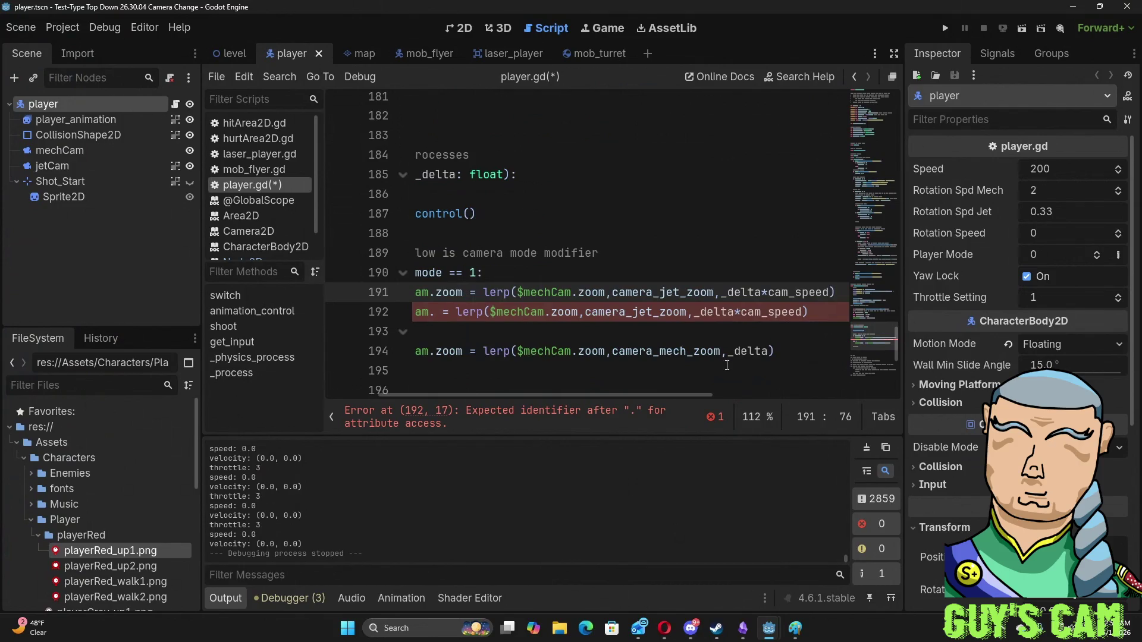
- Try the property names x and local after $mechCam. on line 192, then remove them
{"action": "left_click", "coordinate": [769, 360]}
{"action": "left_click", "coordinate": [625, 313]}
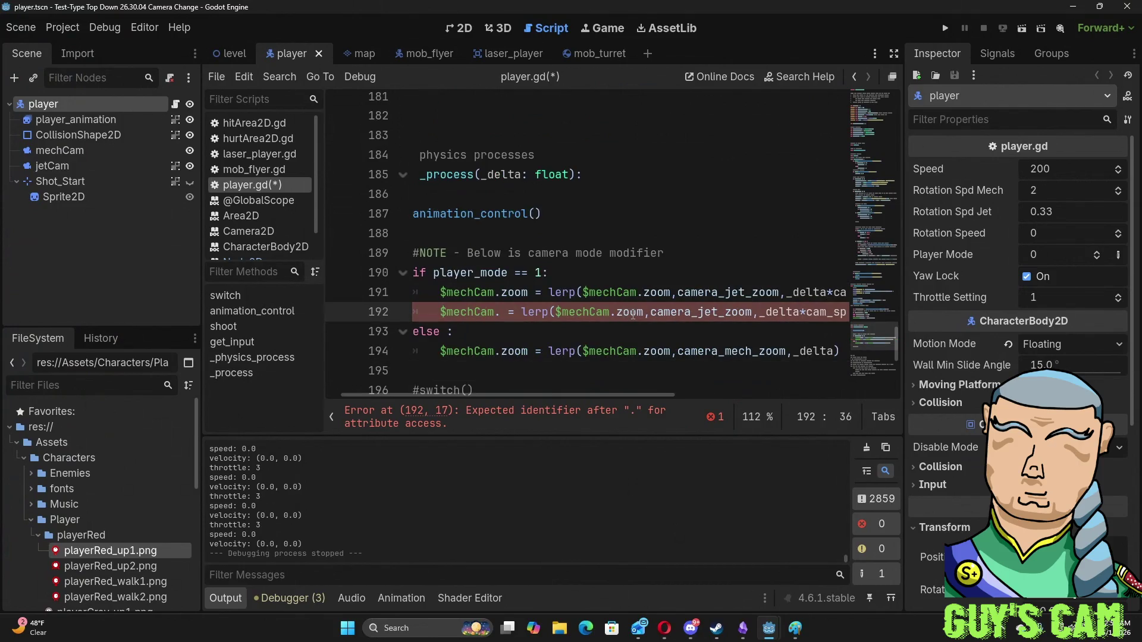
{"action": "key", "text": "Left"}
{"action": "key", "text": "Left"}
{"action": "key", "text": "Left"}
{"action": "key", "text": "Left"}
{"action": "key", "text": "Left"}
{"action": "type", "text": "x"}
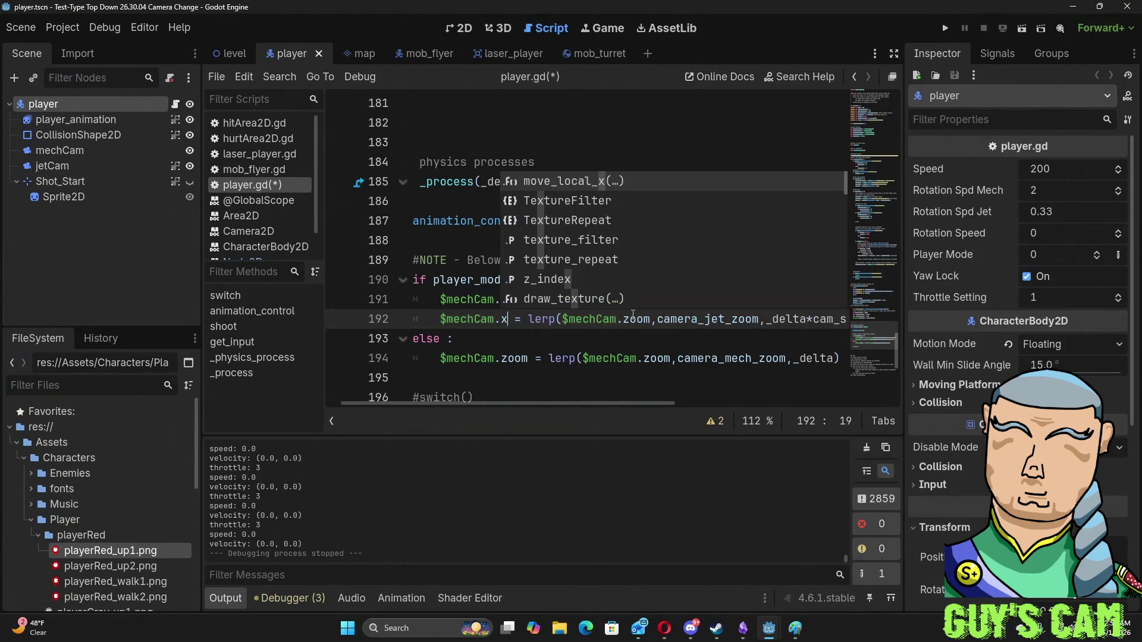
{"action": "key", "text": "BackSpace"}
{"action": "type", "text": "local"}
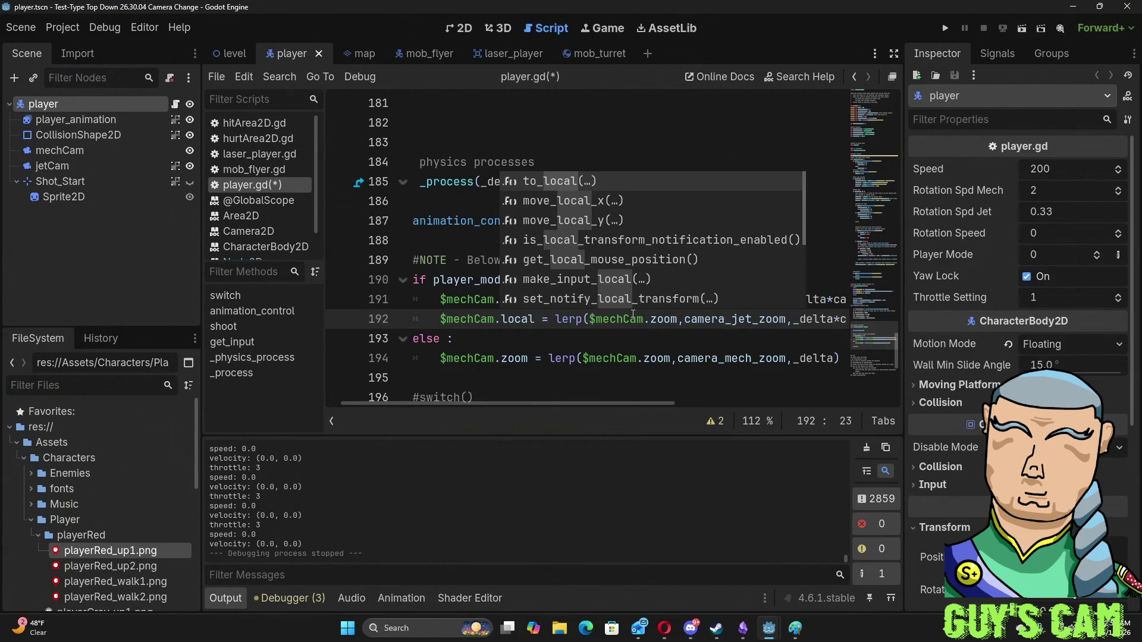
{"action": "key", "text": "BackSpace"}
{"action": "key", "text": "BackSpace"}
{"action": "key", "text": "BackSpace"}
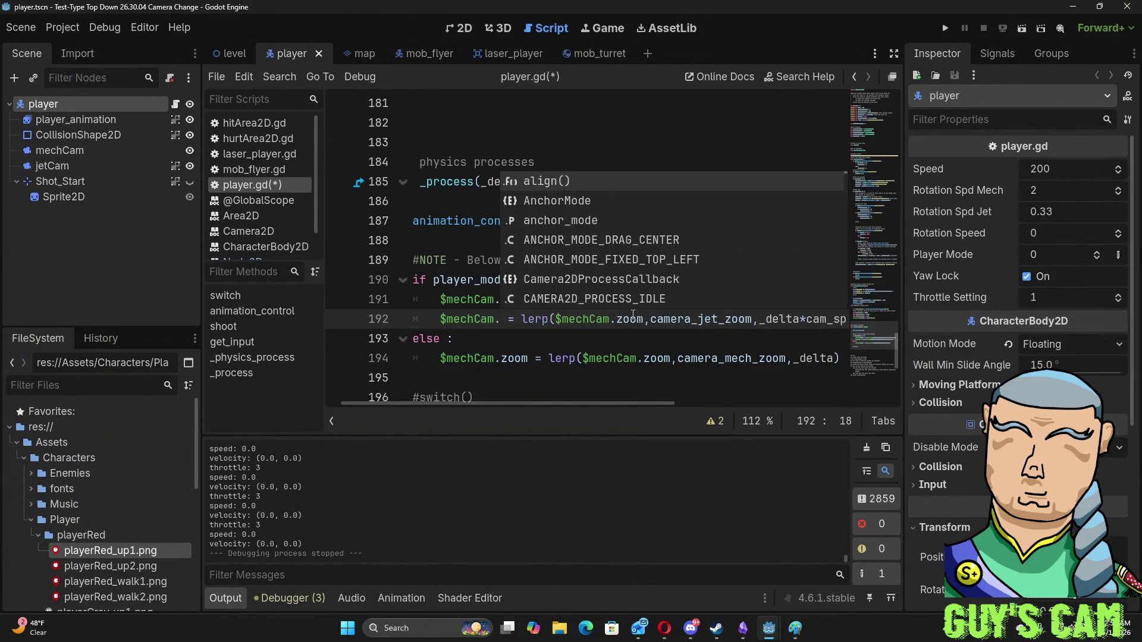
{"action": "left_click", "coordinate": [76, 152]}
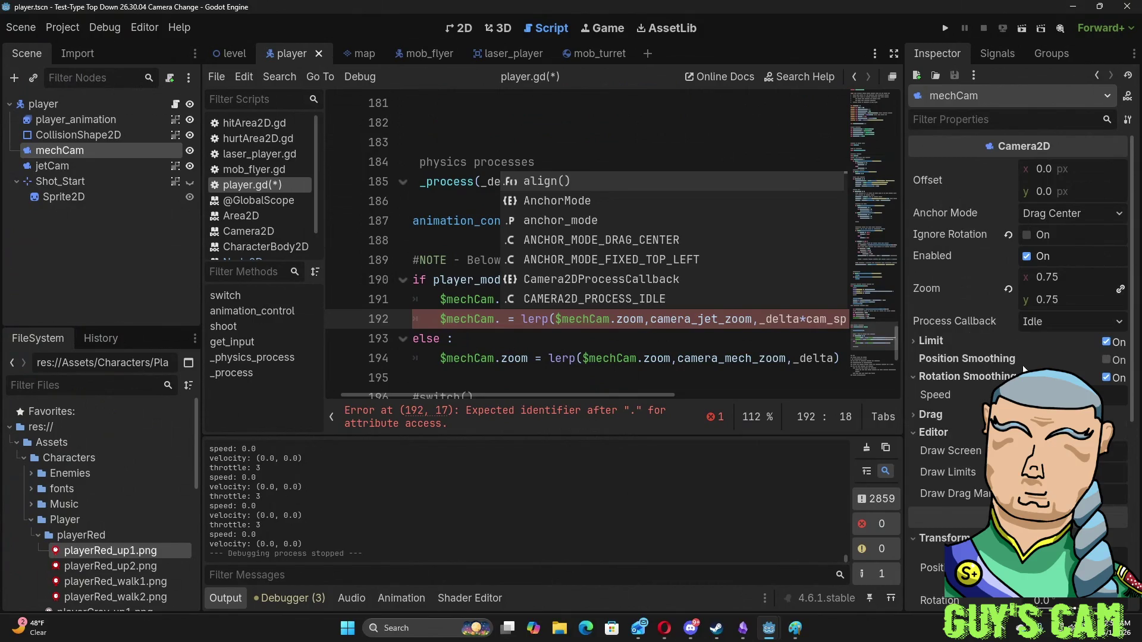
- Check mechCam's Inspector, showing Rotation Smoothing on at speed 10.0 and its Transform settings
{"action": "scroll", "coordinate": [1015, 364], "scroll_direction": "down", "scroll_amount": 1}
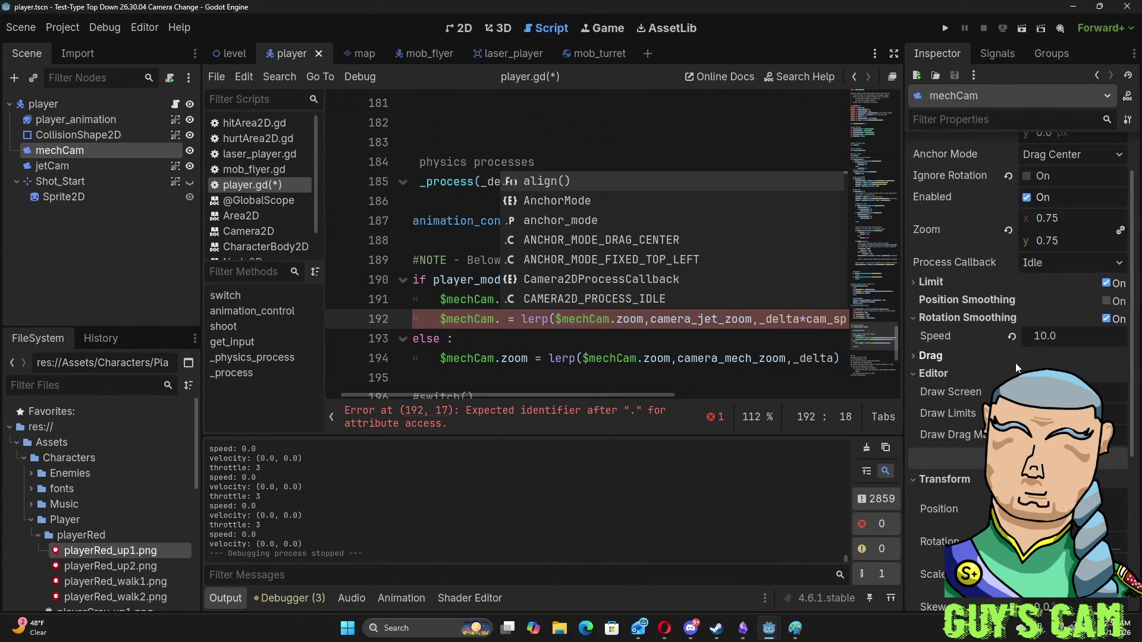
{"action": "scroll", "coordinate": [1015, 363], "scroll_direction": "down", "scroll_amount": 2}
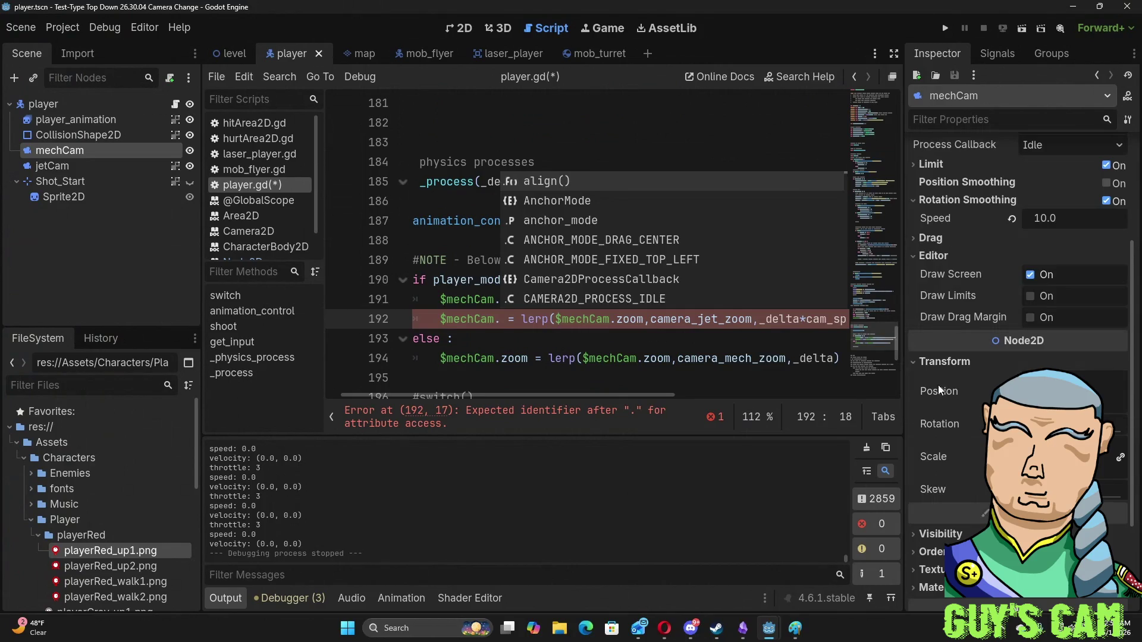
{"action": "left_click", "coordinate": [508, 321]}
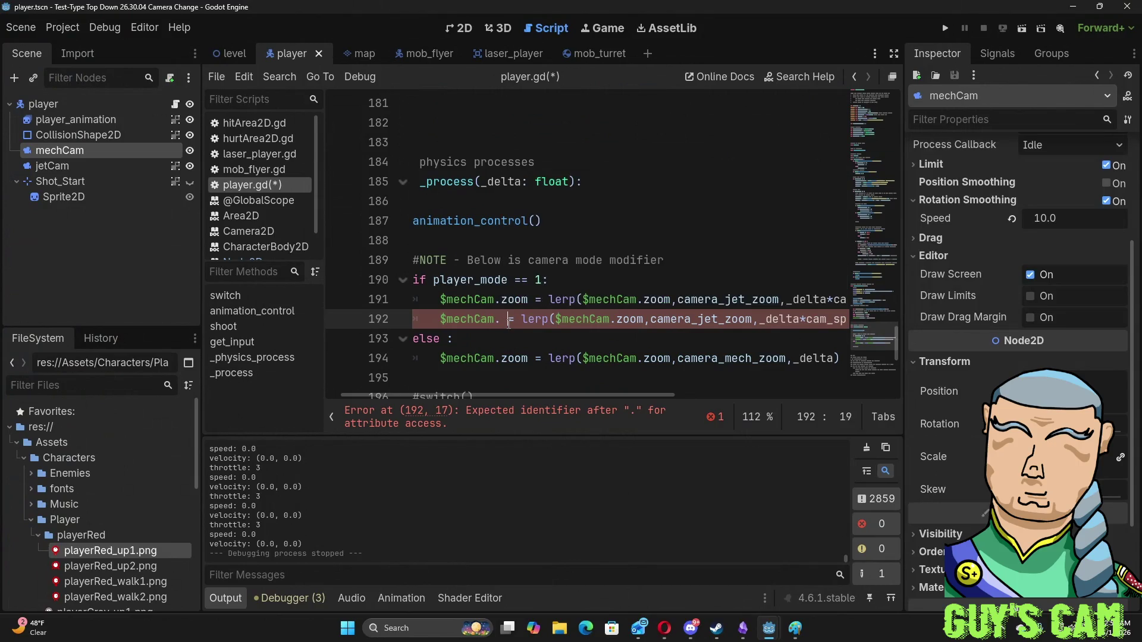
- Complete the missing $mechCam. property on line 192 as position
{"action": "type", "text": "Po"}
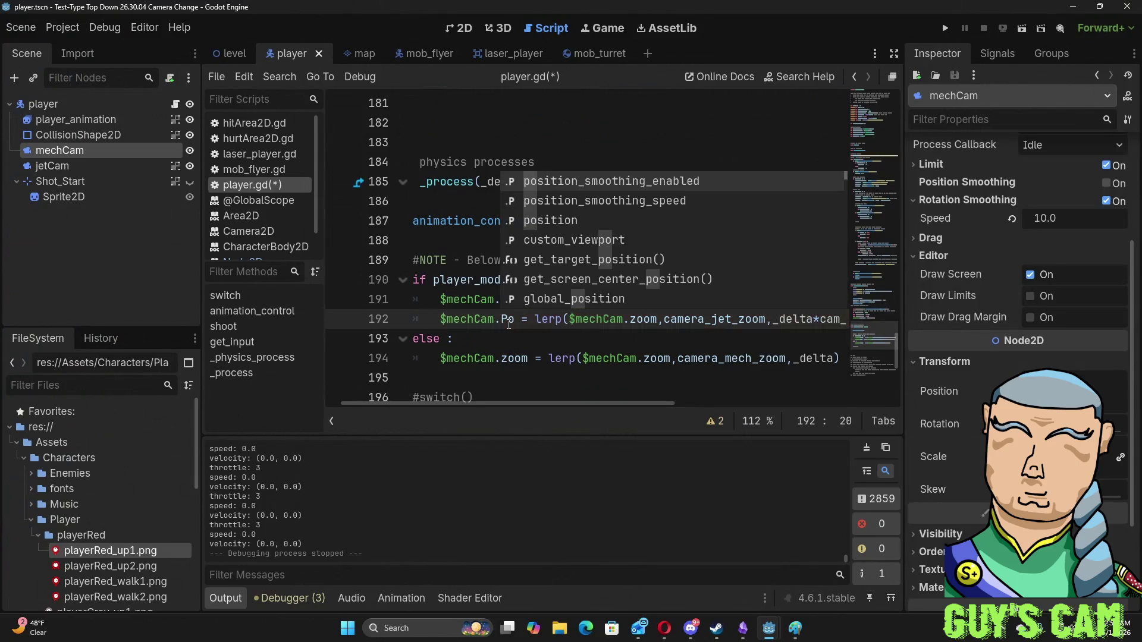
{"action": "key", "text": "Down"}
{"action": "key", "text": "Down"}
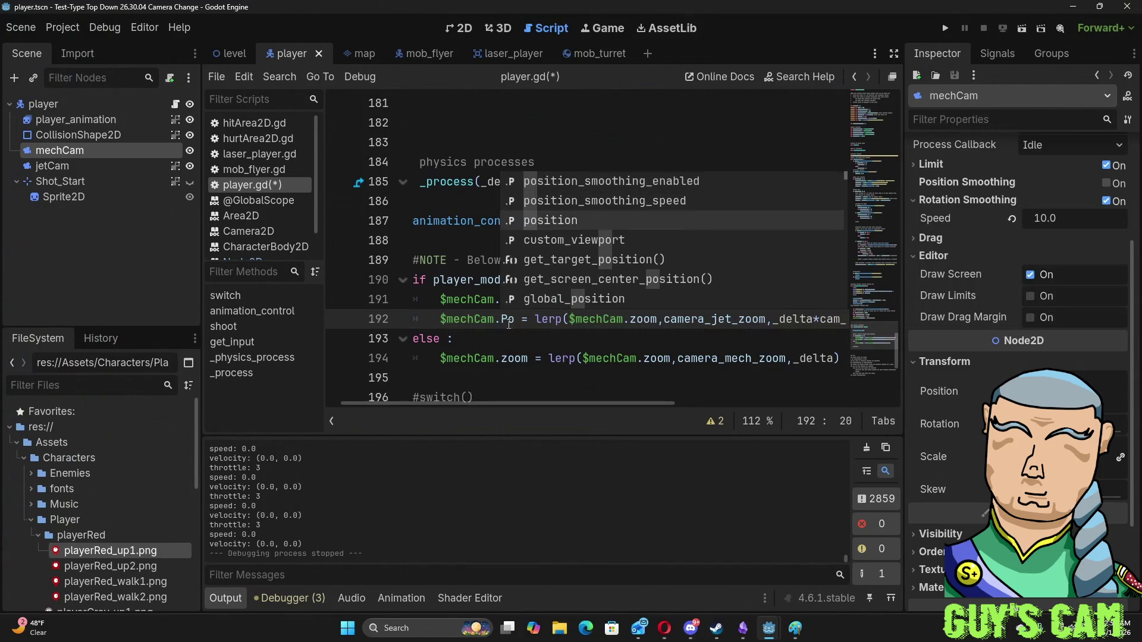
{"action": "key", "text": "Return"}
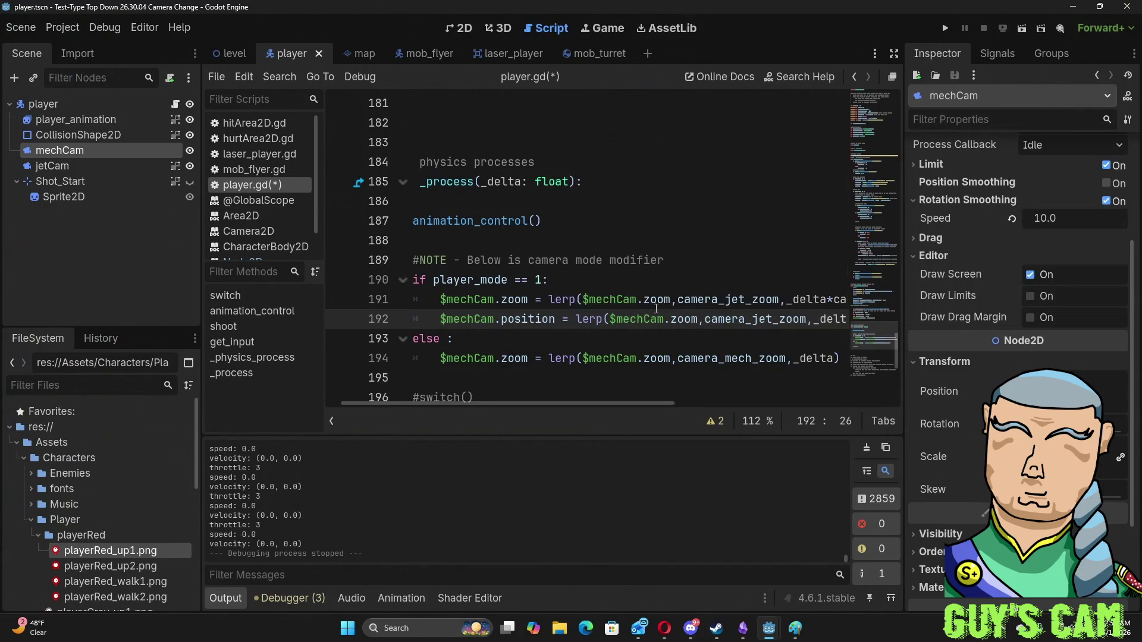
{"action": "double_click", "coordinate": [670, 324]}
{"action": "type", "text": "position"}
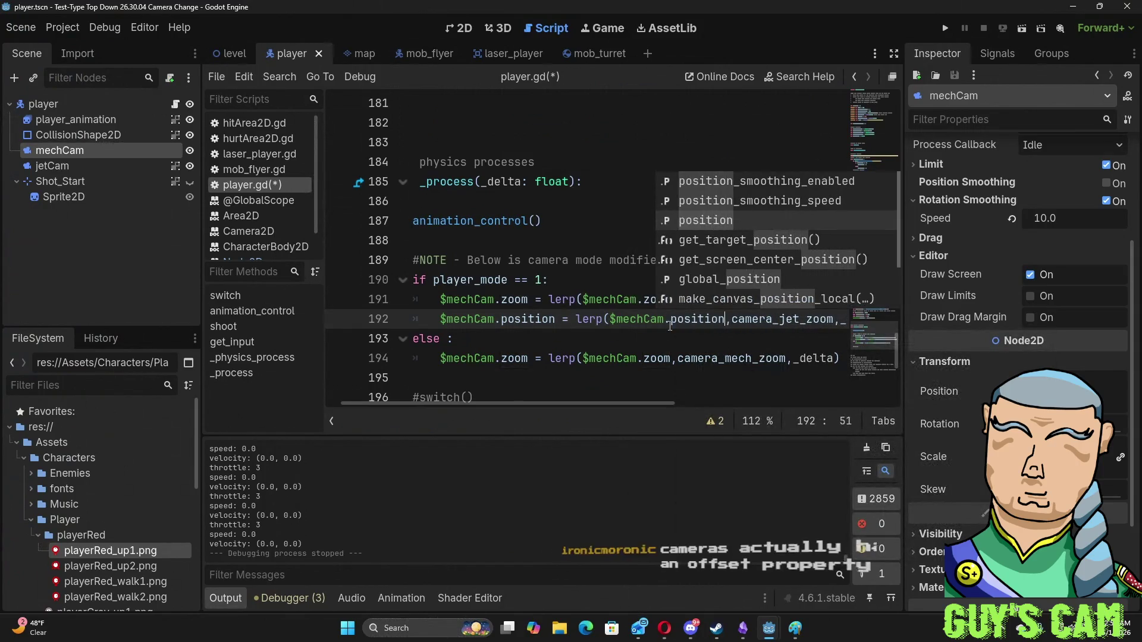
{"action": "key", "text": "Right"}
{"action": "key", "text": "Right"}
{"action": "left_click", "coordinate": [670, 324]}
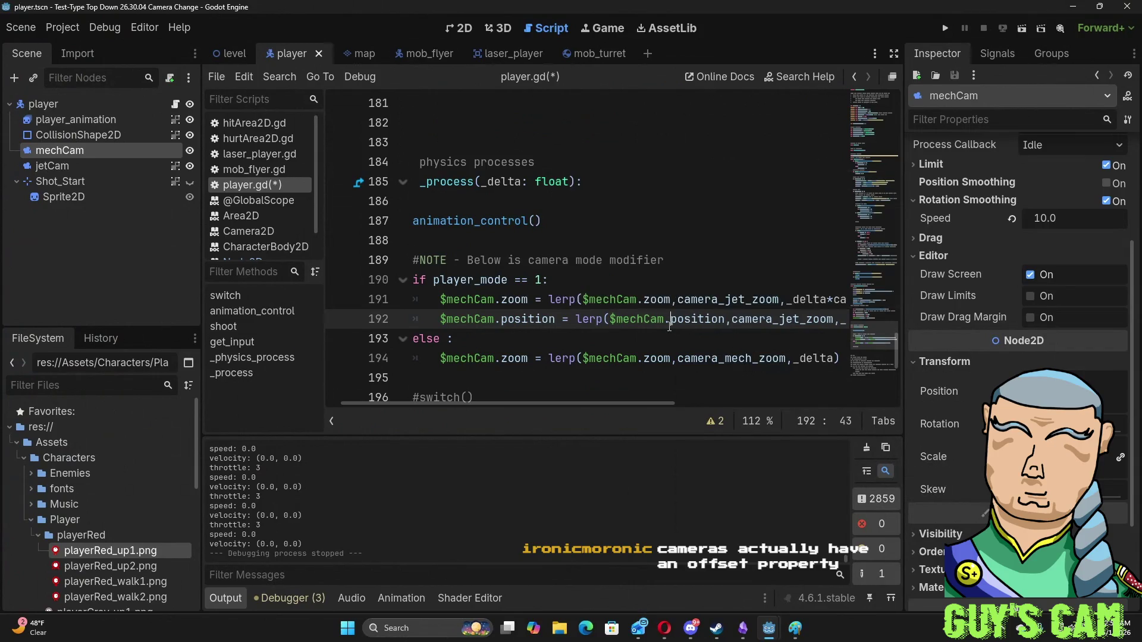
- Replace camera_jet_zoom with camera_jet_offset as the position lerp target on line 192
{"action": "left_click_drag", "start_coordinate": [735, 321], "coordinate": [830, 318]}
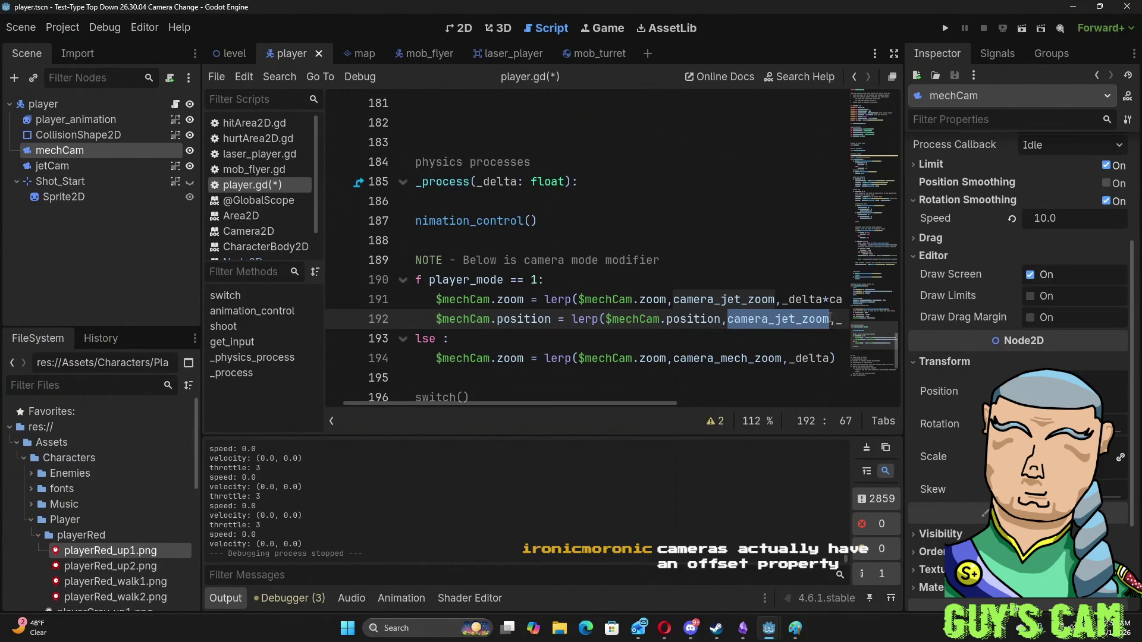
{"action": "type", "text": "camera"}
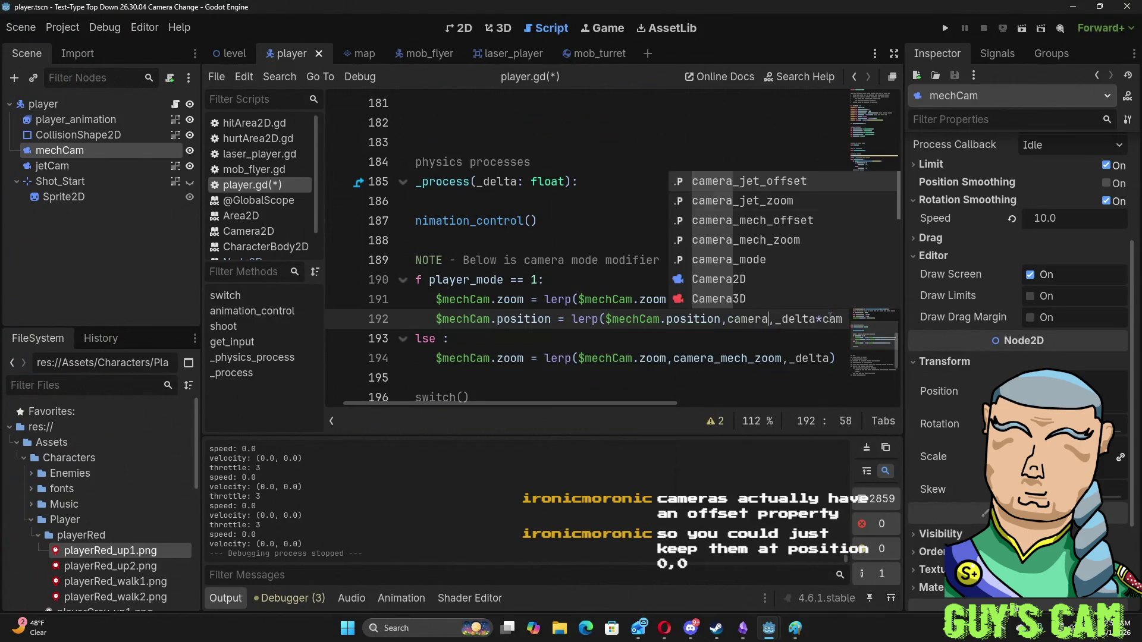
{"action": "key", "text": "Down"}
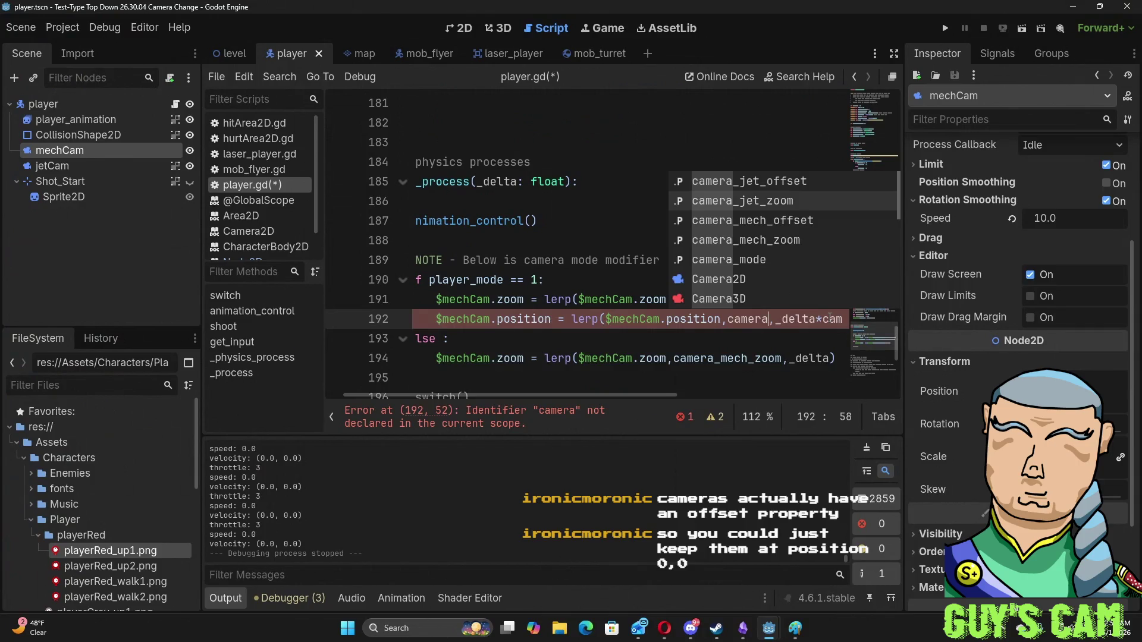
{"action": "key", "text": "Up"}
{"action": "key", "text": "Return"}
{"action": "key", "text": "Down"}
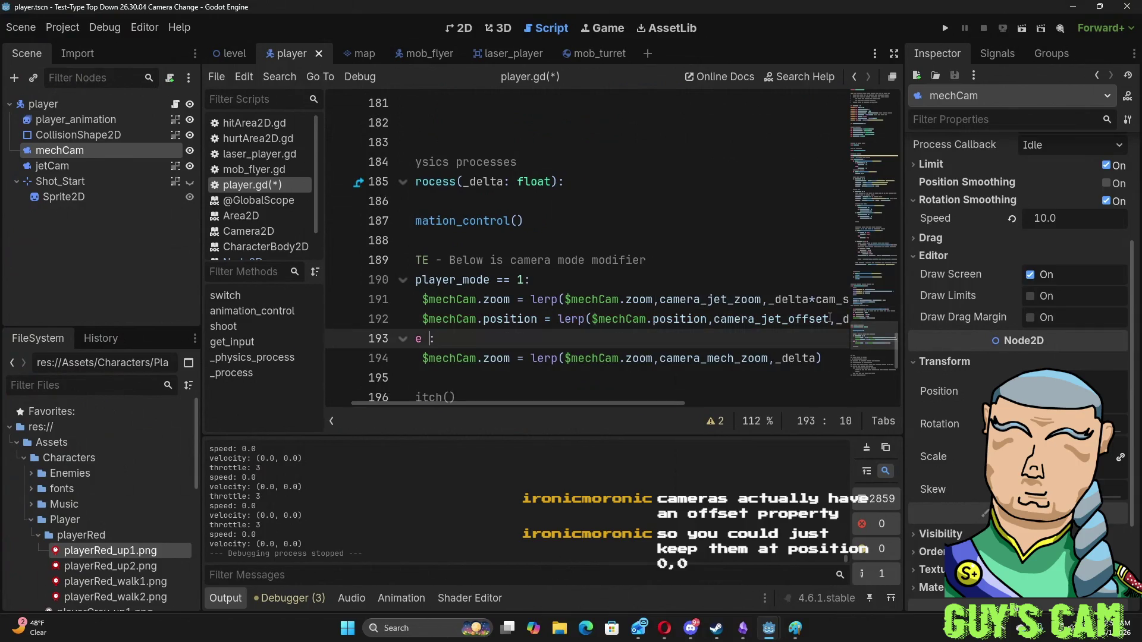
{"action": "key", "text": "Up"}
{"action": "key", "text": "Left"}
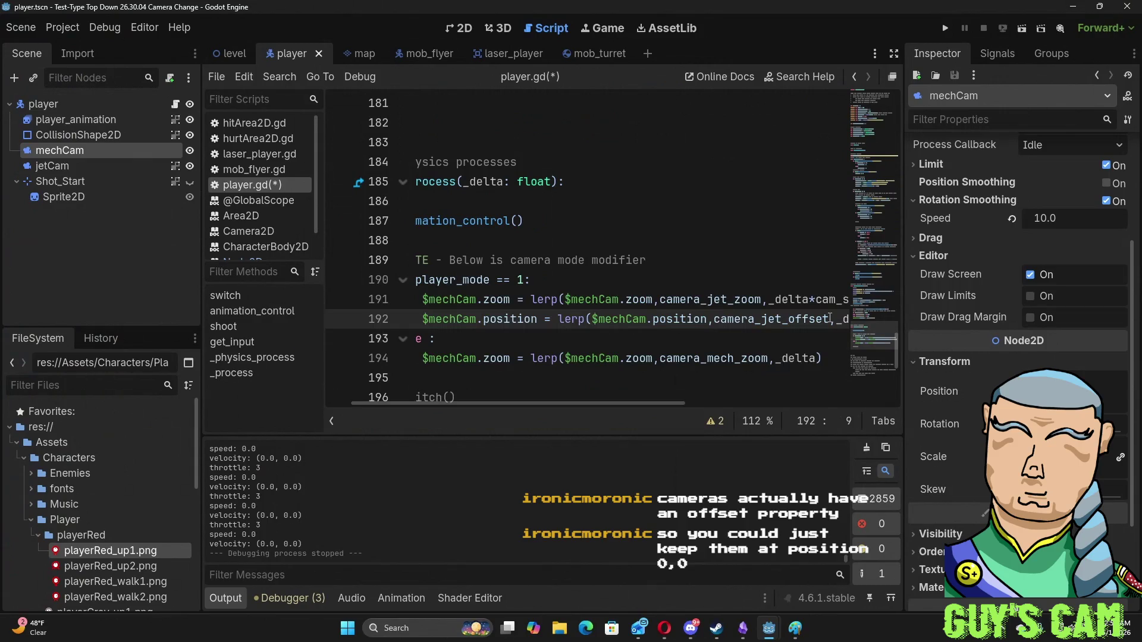
{"action": "mouse_move", "coordinate": [666, 402]}
{"action": "left_mouse_down"}
{"action": "mouse_move", "coordinate": [733, 400]}
{"action": "mouse_move", "coordinate": [619, 402]}
{"action": "left_mouse_up"}
- Copy the position lerp line to new line 195 under the mech zoom line, dropping *cam_speed
{"action": "mouse_move", "coordinate": [440, 319]}
{"action": "left_mouse_down"}
{"action": "mouse_move", "coordinate": [596, 318]}
{"action": "mouse_move", "coordinate": [466, 319]}
{"action": "mouse_move", "coordinate": [595, 337]}
{"action": "mouse_move", "coordinate": [998, 303]}
{"action": "left_mouse_up"}
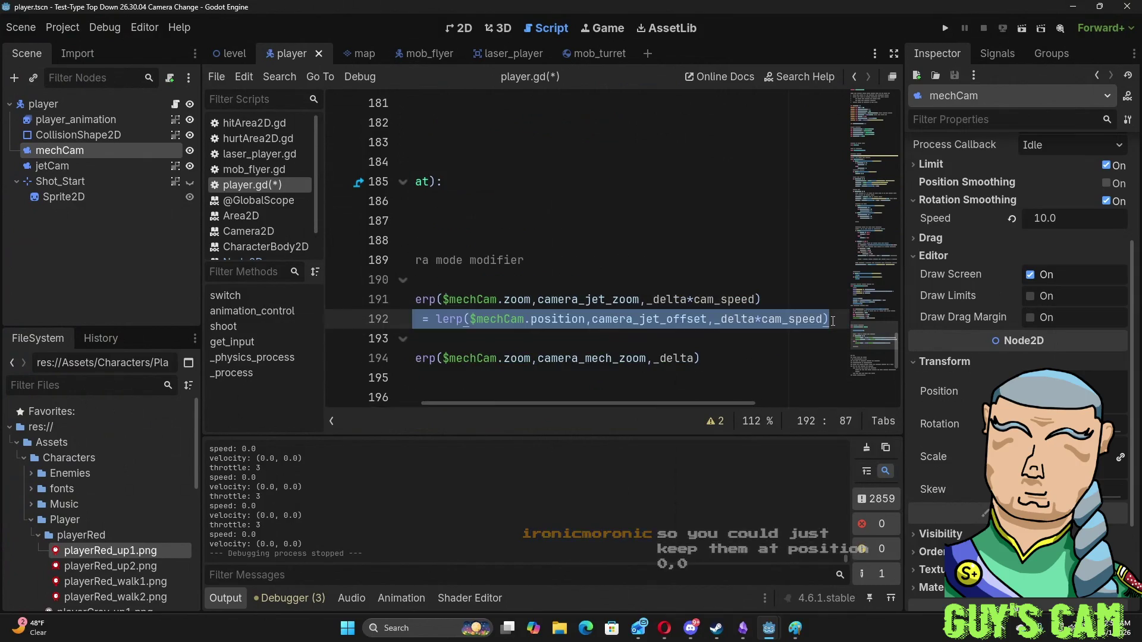
{"action": "key", "text": "Down"}
{"action": "key", "text": "Down"}
{"action": "key", "text": "Return"}
{"action": "key", "text": "ctrl+v"}
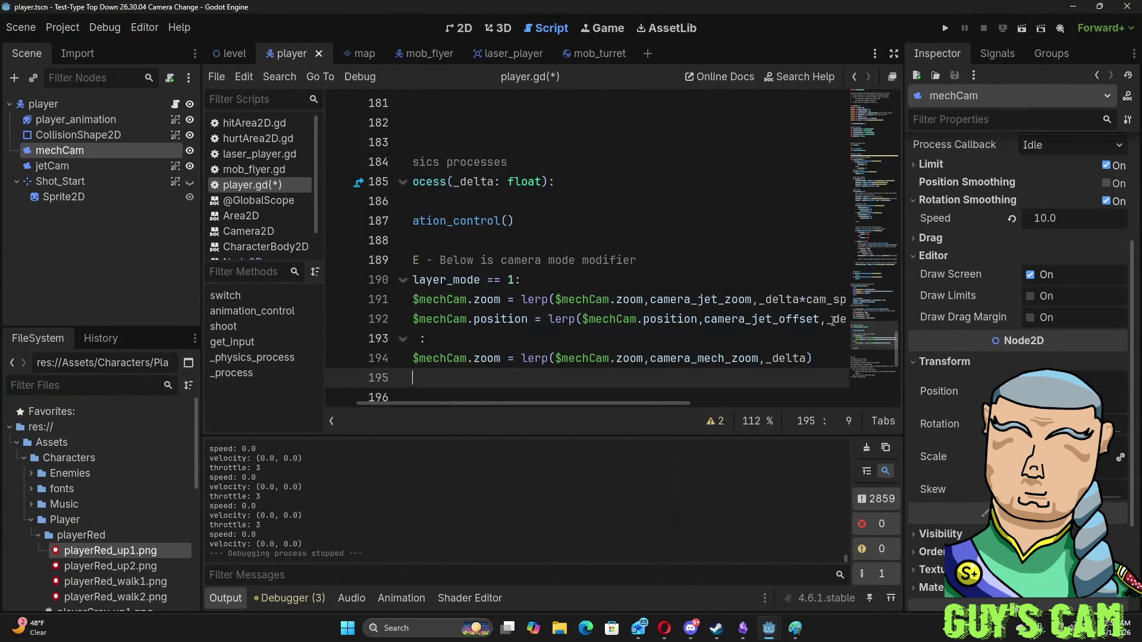
{"action": "left_click_drag", "start_coordinate": [762, 378], "coordinate": [823, 380]}
{"action": "key", "text": "BackSpace"}
{"action": "key", "text": "BackSpace"}
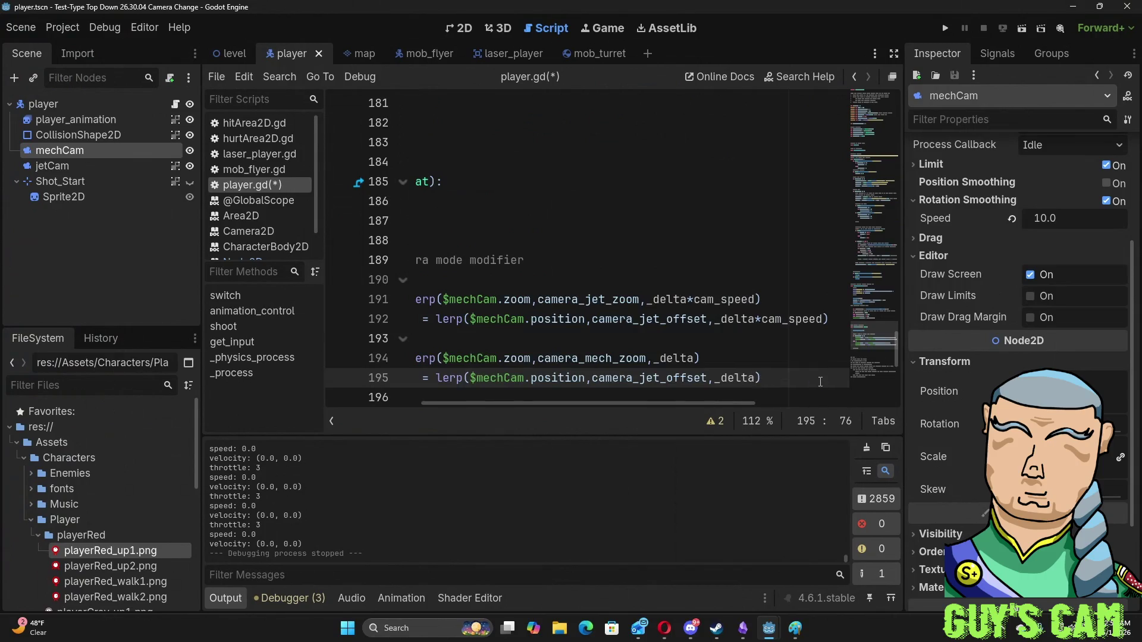
- Change camera_jet_offset to camera_mech_offset on line 195
{"action": "left_click_drag", "start_coordinate": [726, 403], "coordinate": [666, 403]}
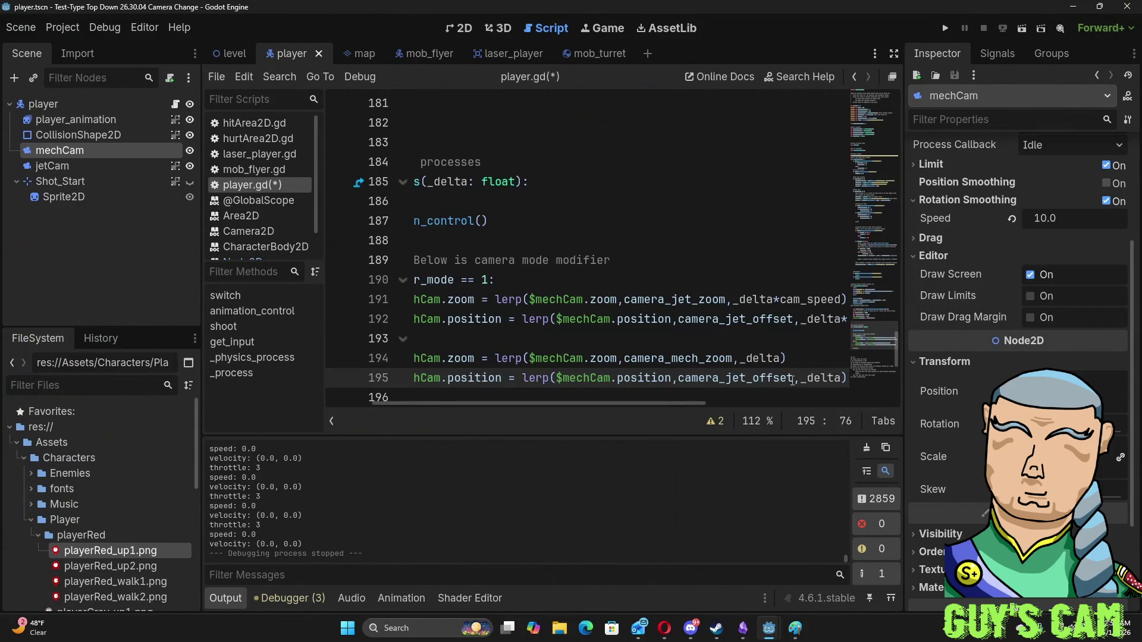
{"action": "left_click", "coordinate": [744, 379]}
{"action": "key", "text": "BackSpace"}
{"action": "key", "text": "BackSpace"}
{"action": "key", "text": "BackSpace"}
{"action": "type", "text": "mech"}
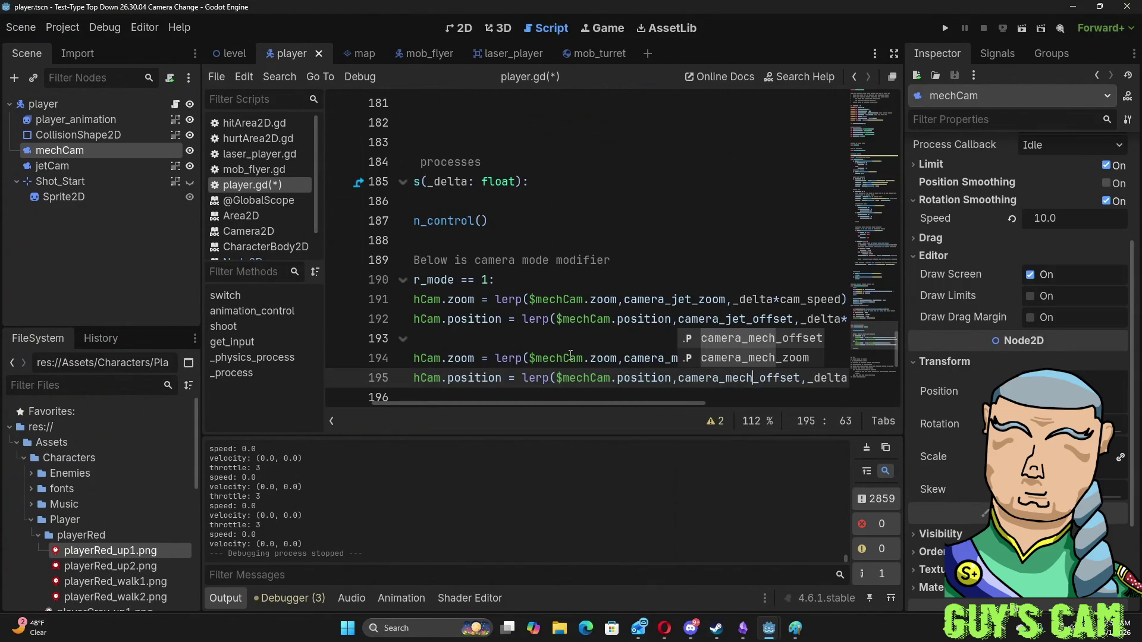
{"action": "left_click", "coordinate": [549, 358]}
{"action": "scroll", "coordinate": [551, 405], "scroll_direction": "left", "scroll_amount": 3}
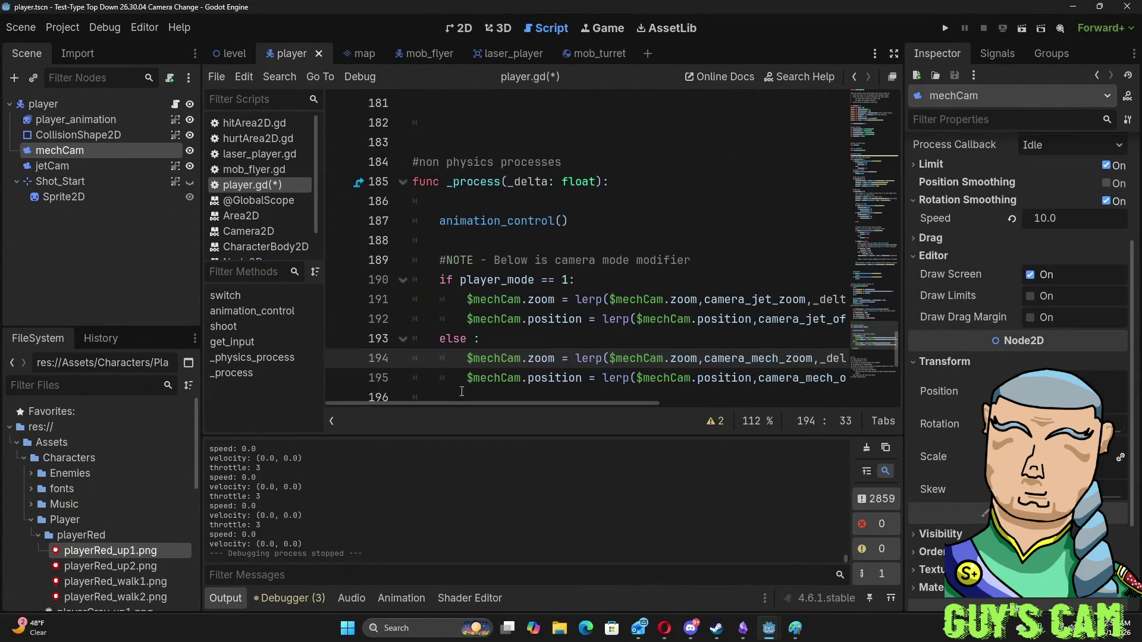
{"action": "left_click", "coordinate": [532, 338]}
- Run the game, steer left and right with w, a and d to watch the camera follow, then close it
{"action": "key", "text": "F5"}
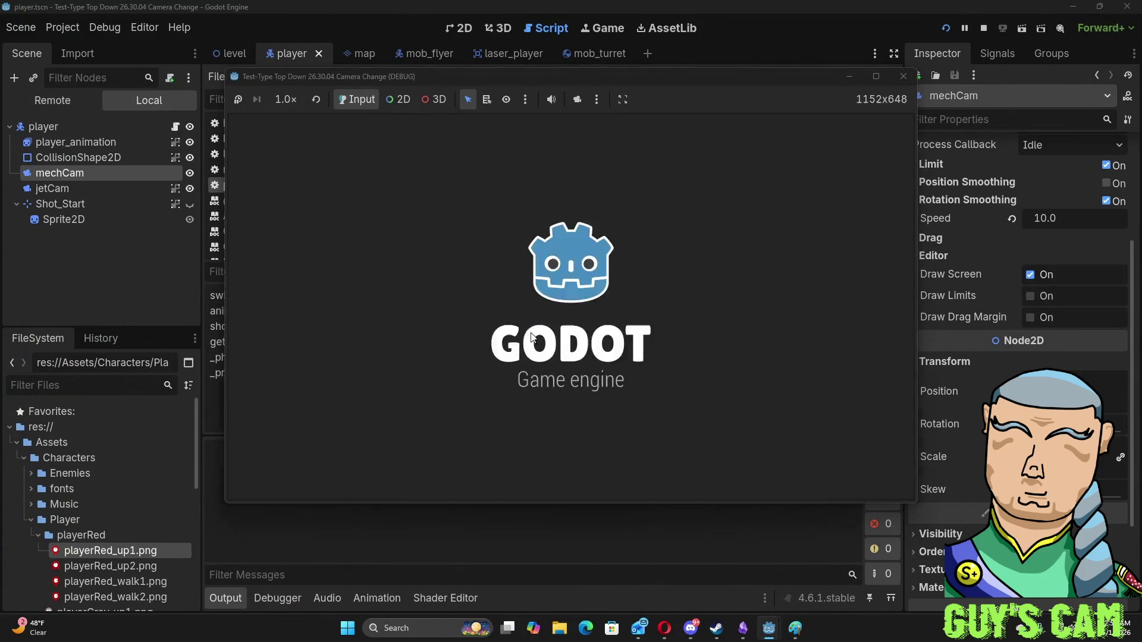
{"action": "key", "text": "d"}
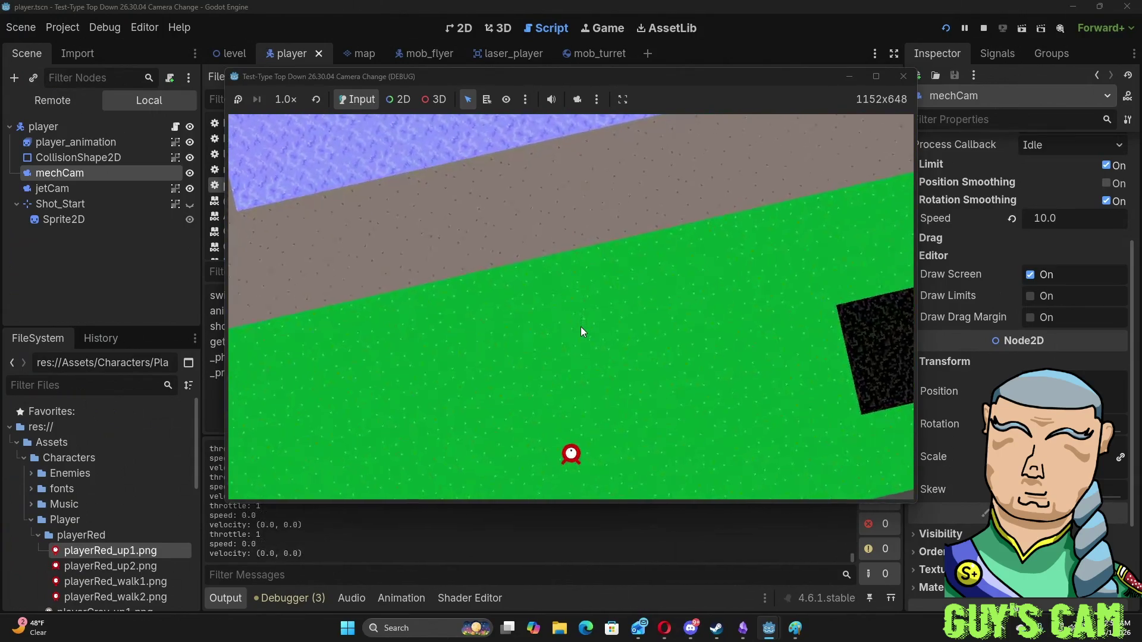
{"action": "key", "text": "w"}
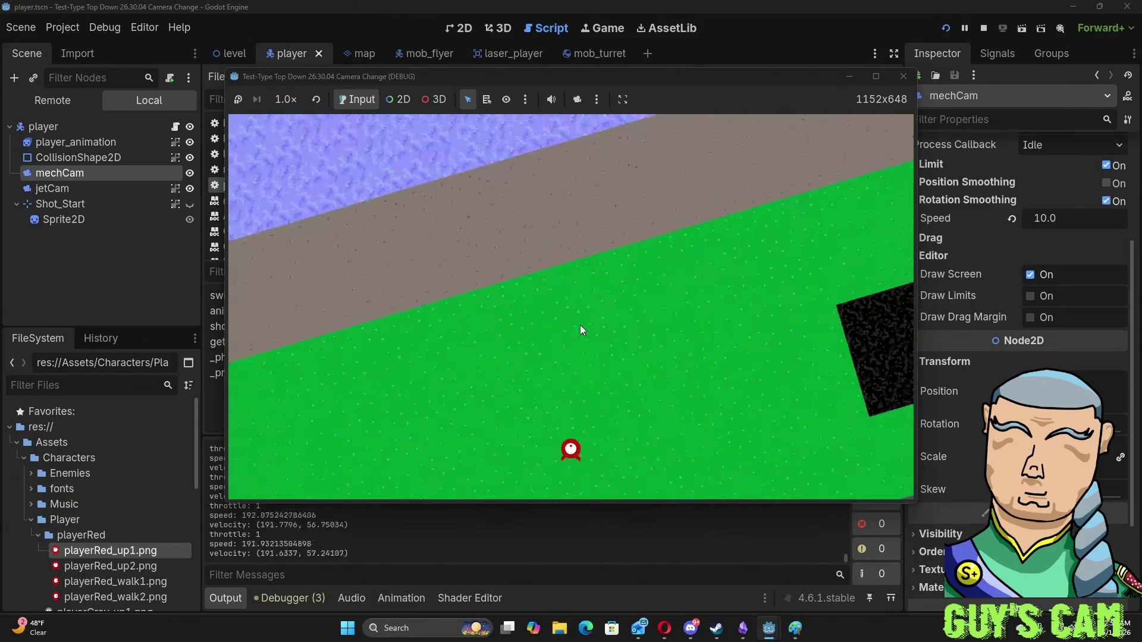
{"action": "key", "text": "d"}
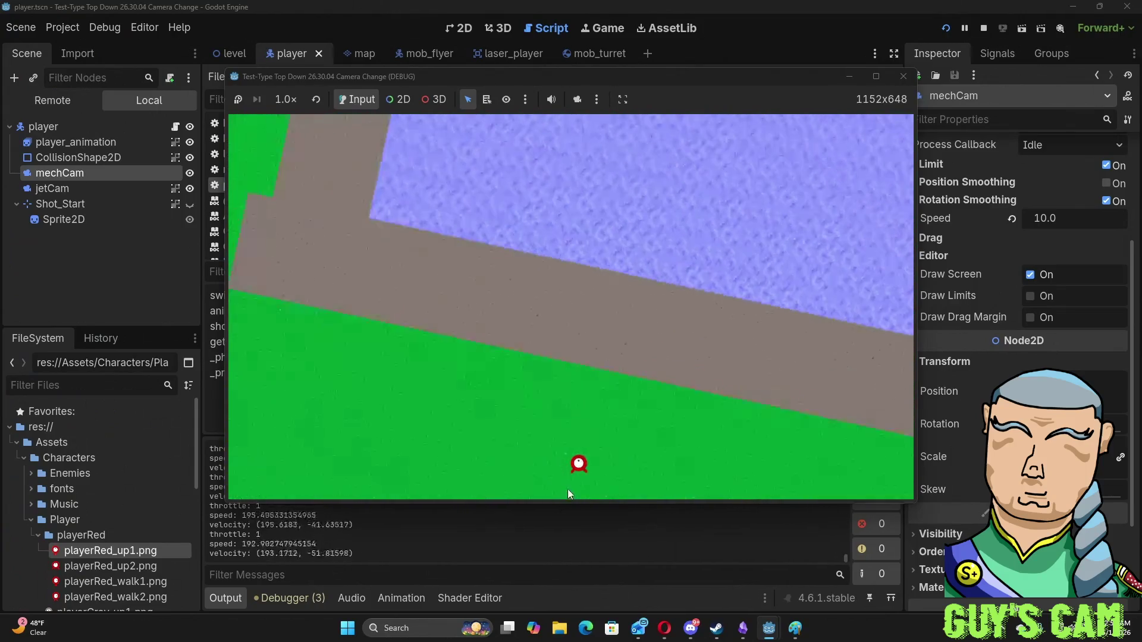
{"action": "key", "text": "d"}
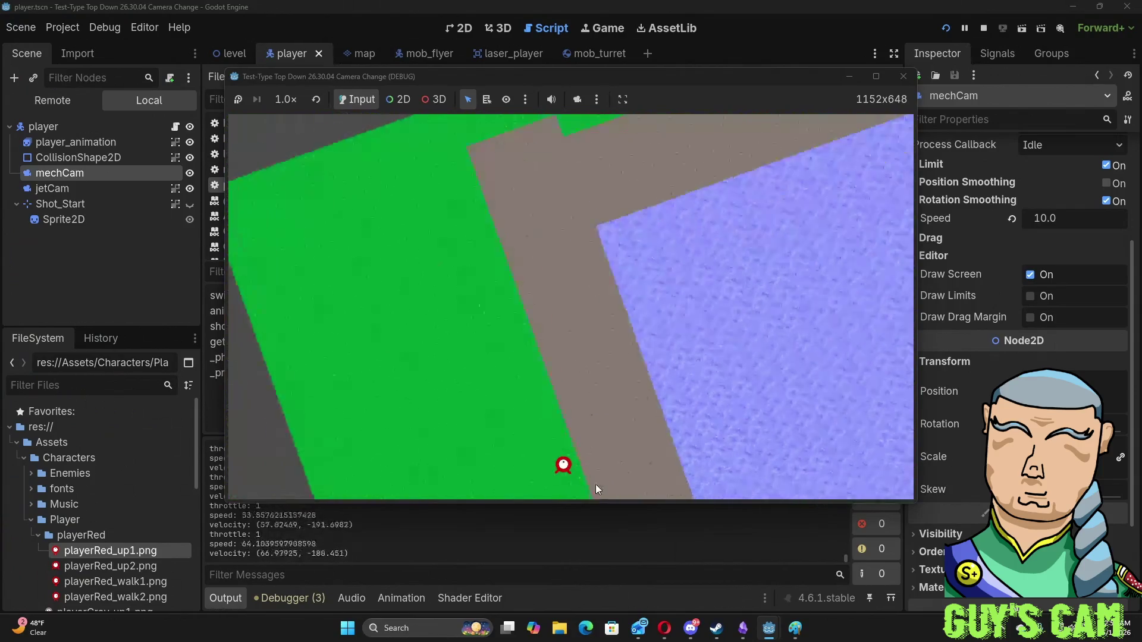
{"action": "key", "text": "d"}
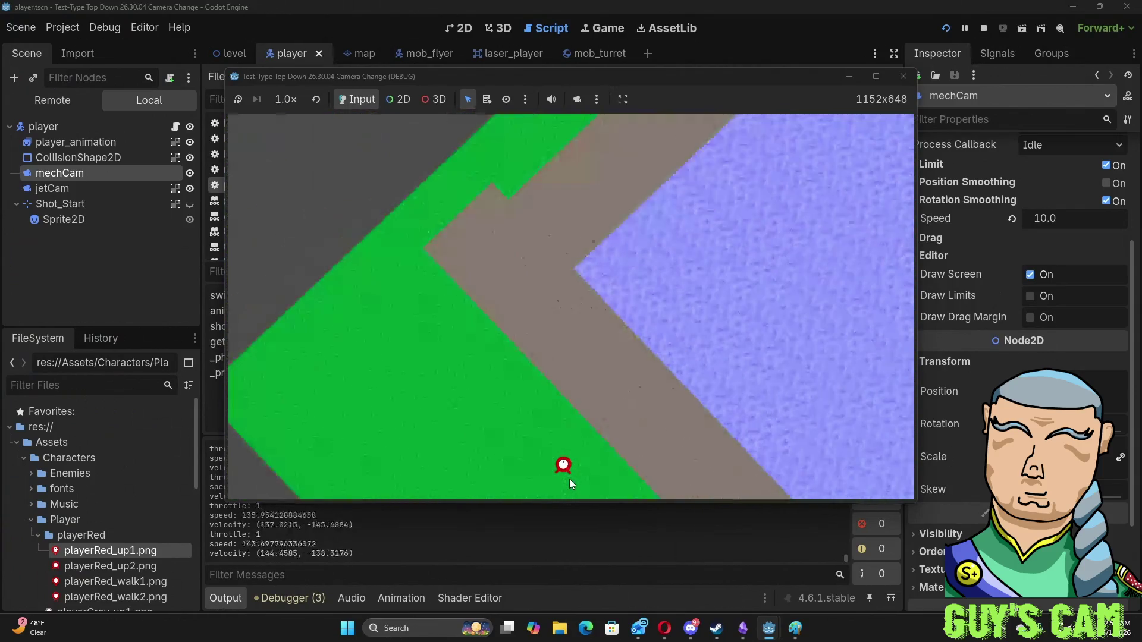
{"action": "key", "text": "a"}
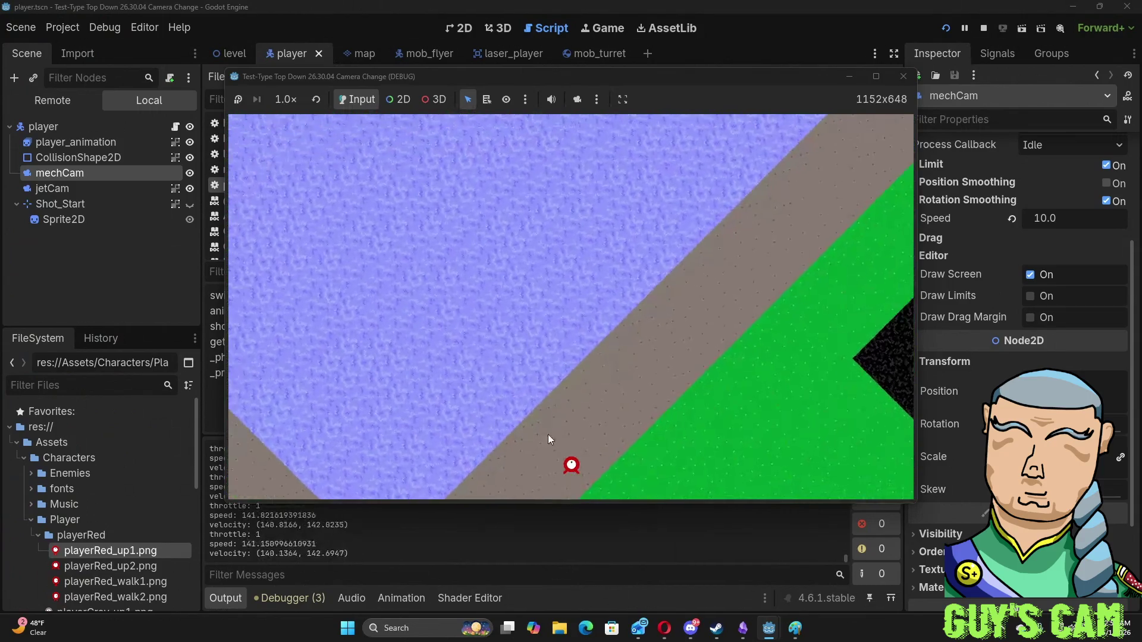
{"action": "key", "text": "d"}
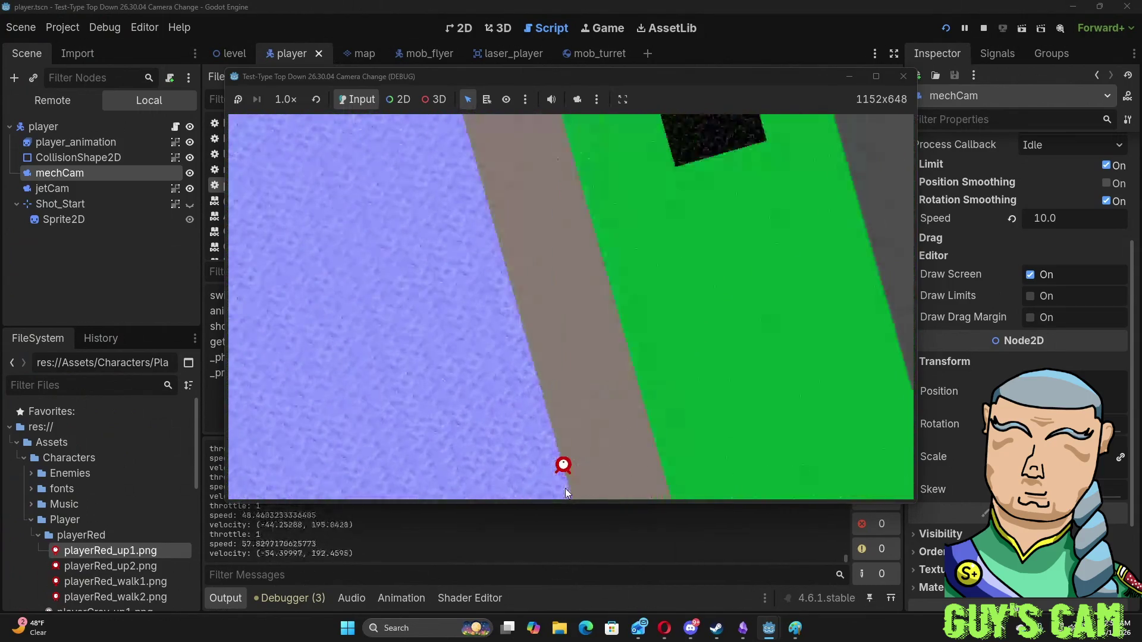
{"action": "key", "text": "a"}
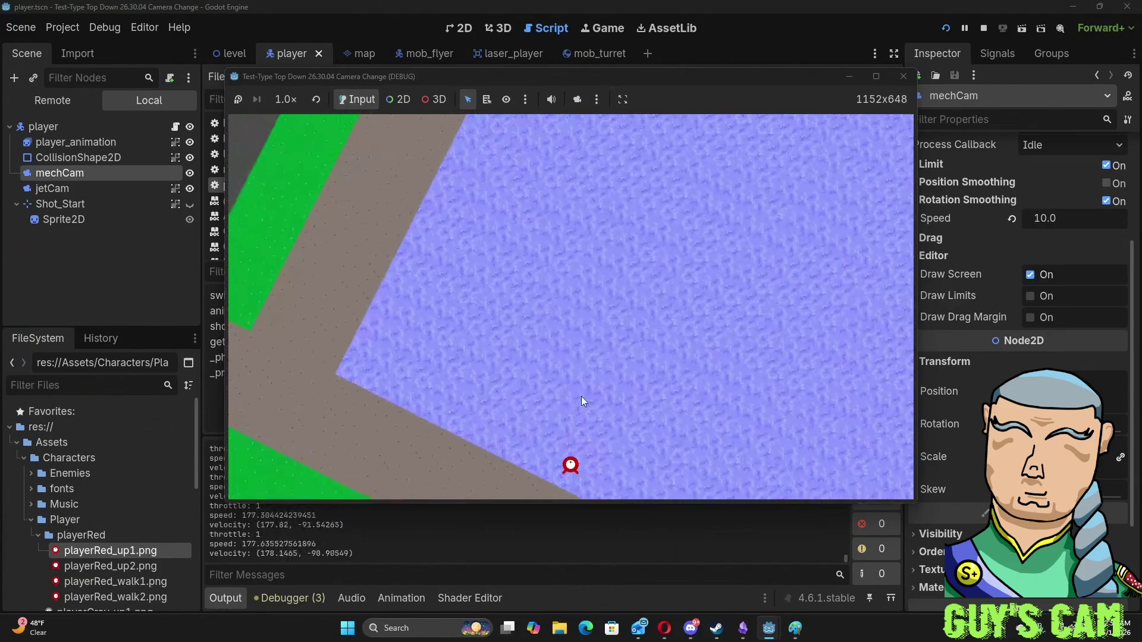
{"action": "key", "text": "d"}
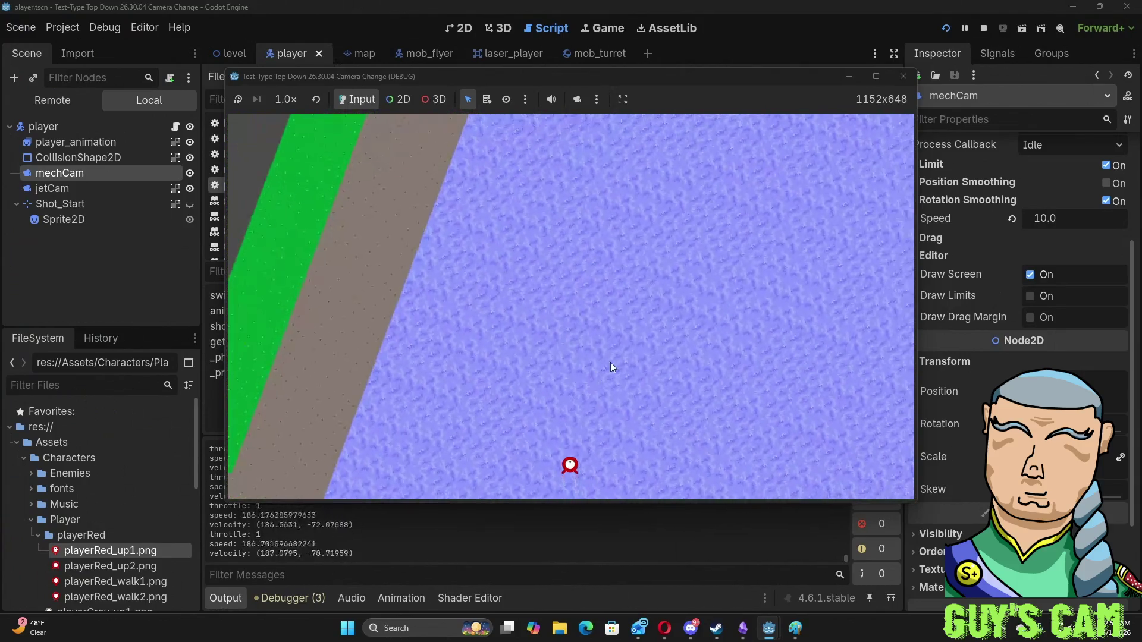
{"action": "left_click", "coordinate": [905, 83]}
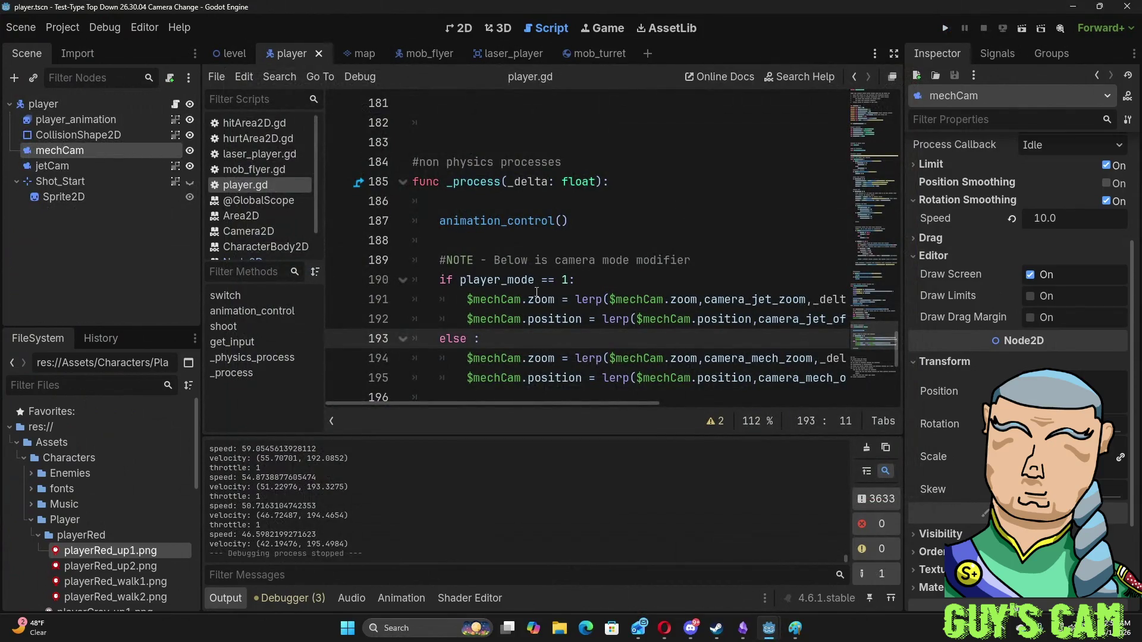
{"action": "scroll", "coordinate": [837, 315], "scroll_direction": "down", "scroll_amount": 2}
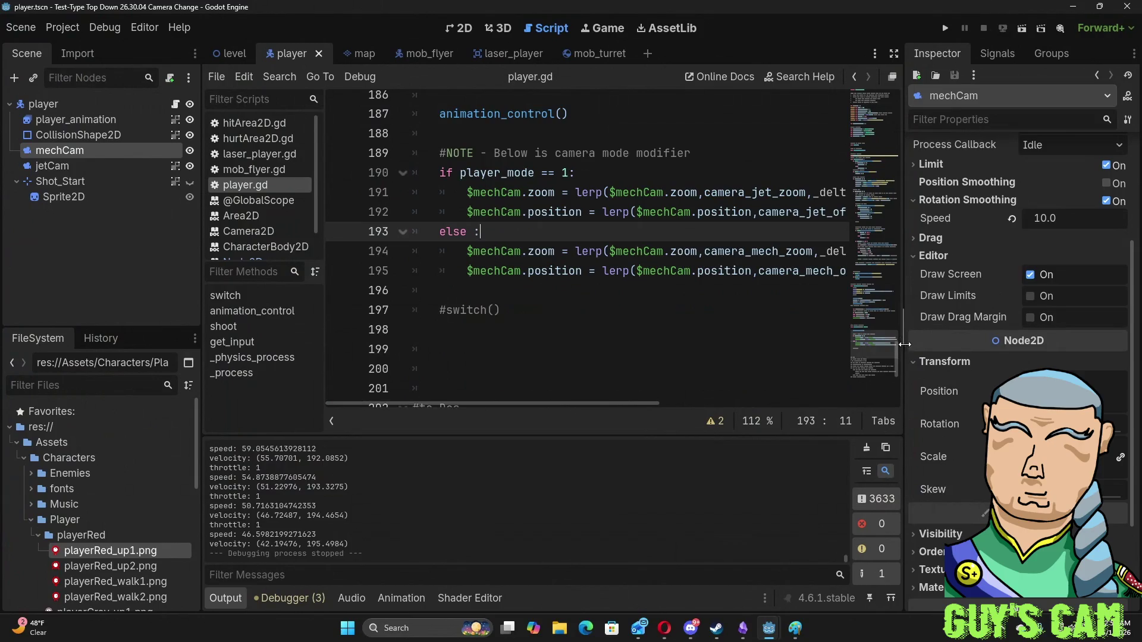
{"action": "left_click_drag", "start_coordinate": [898, 359], "coordinate": [910, 83]}
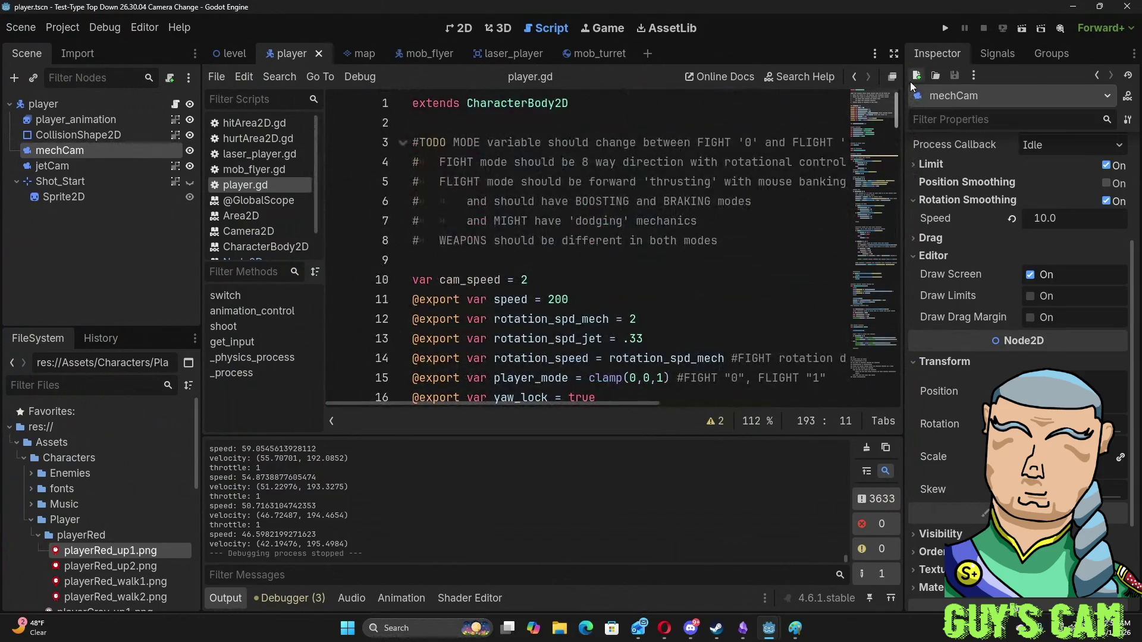
{"action": "left_click_drag", "start_coordinate": [909, 81], "coordinate": [913, 116]}
{"action": "left_click", "coordinate": [538, 276]}
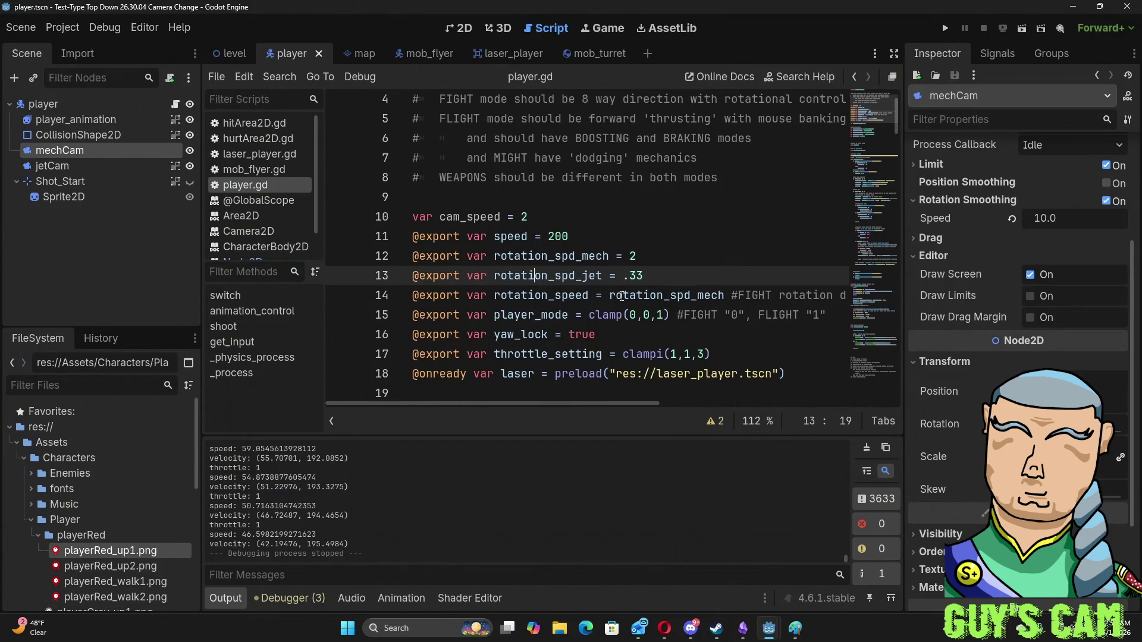
{"action": "mouse_move", "coordinate": [897, 128]}
{"action": "left_mouse_down"}
{"action": "mouse_move", "coordinate": [902, 221]}
{"action": "mouse_move", "coordinate": [868, 383]}
{"action": "left_mouse_up"}
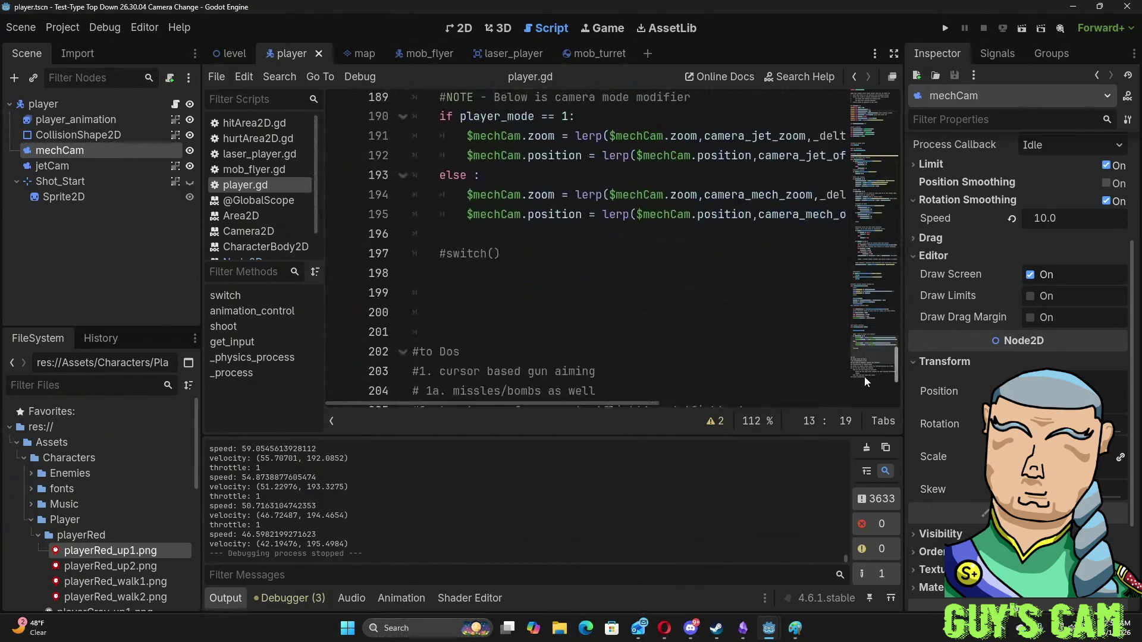
{"action": "scroll", "coordinate": [654, 267], "scroll_direction": "up", "scroll_amount": 2}
{"action": "left_click", "coordinate": [610, 240]}
- Label the if branch "#changes mech to jet" and the else branch "#changes jet to mech"
{"action": "type", "text": "#cgabges "}
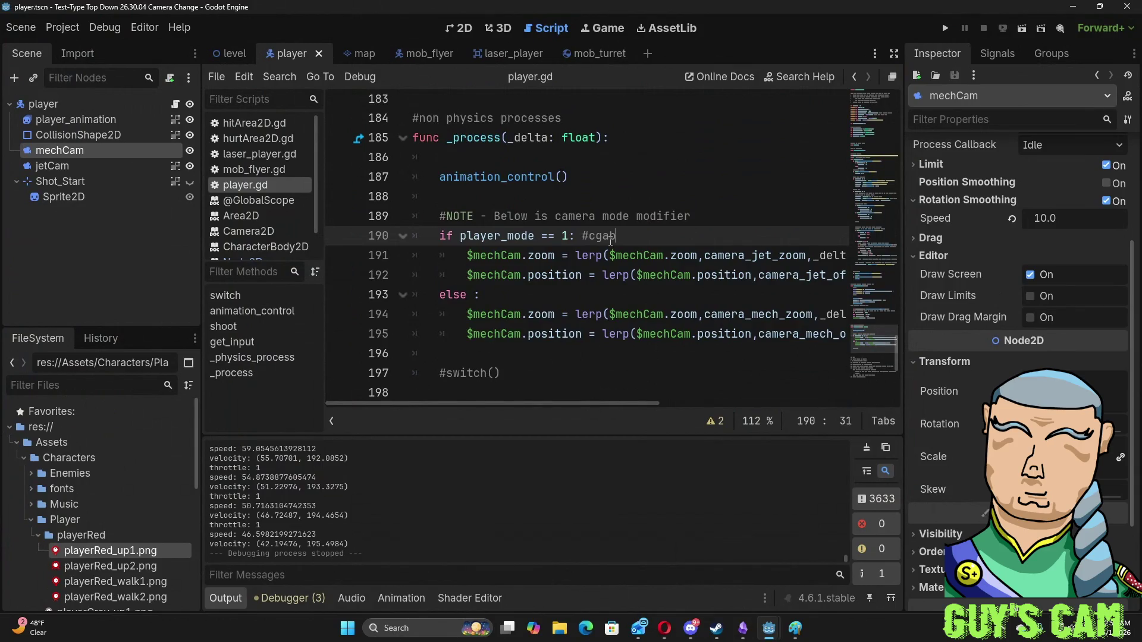
{"action": "type", "text": "mne"}
{"action": "key", "text": "BackSpace"}
{"action": "key", "text": "BackSpace"}
{"action": "key", "text": "BackSpace"}
{"action": "type", "text": "charges"}
{"action": "type", "text": " mech to "}
{"action": "type", "text": "jet"}
{"action": "key", "text": "Down"}
{"action": "key", "text": "Down"}
{"action": "key", "text": "Down"}
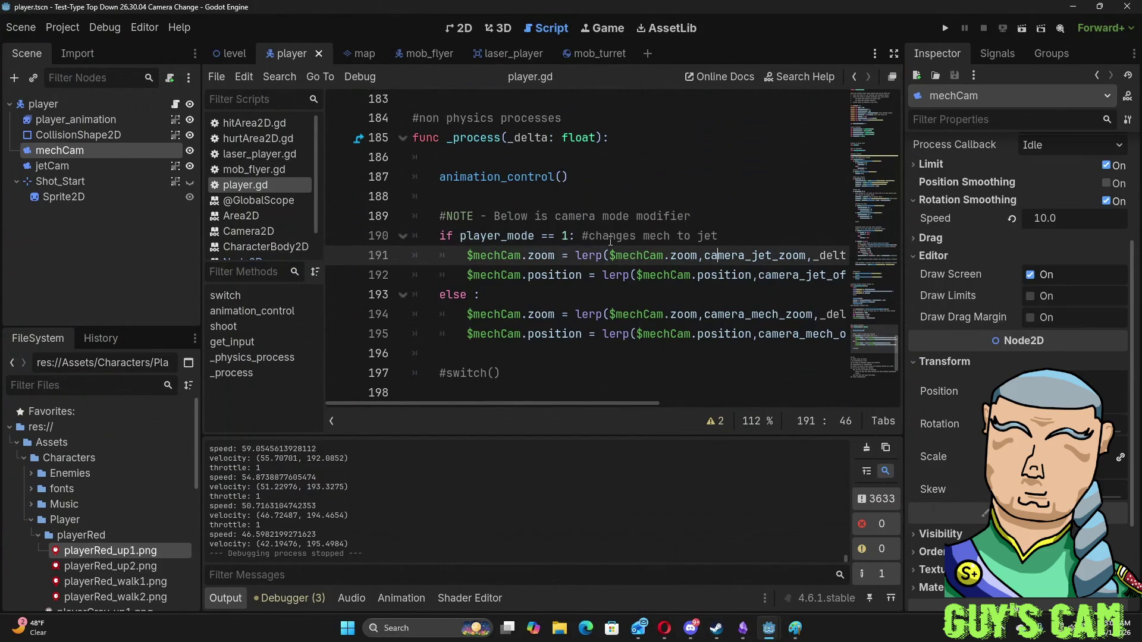
{"action": "type", "text": "#c"}
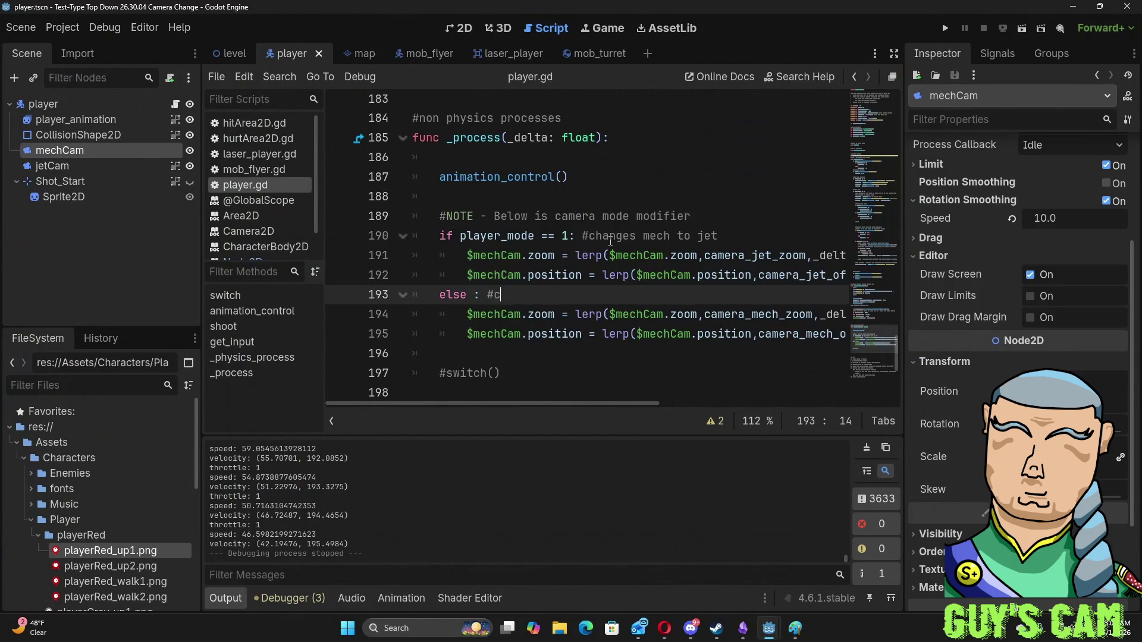
{"action": "type", "text": "hanges jet to mech"}
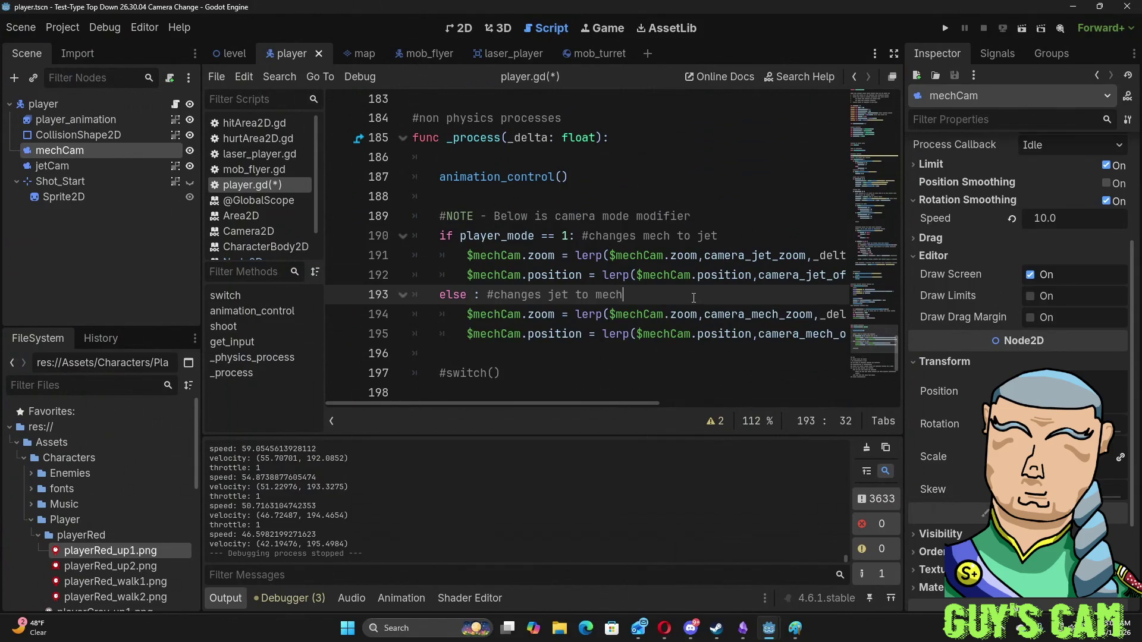
- Insert a blank indented line under the if player_mode == 1 line
{"action": "key", "text": "Up"}
{"action": "key", "text": "Up"}
{"action": "key", "text": "Up"}
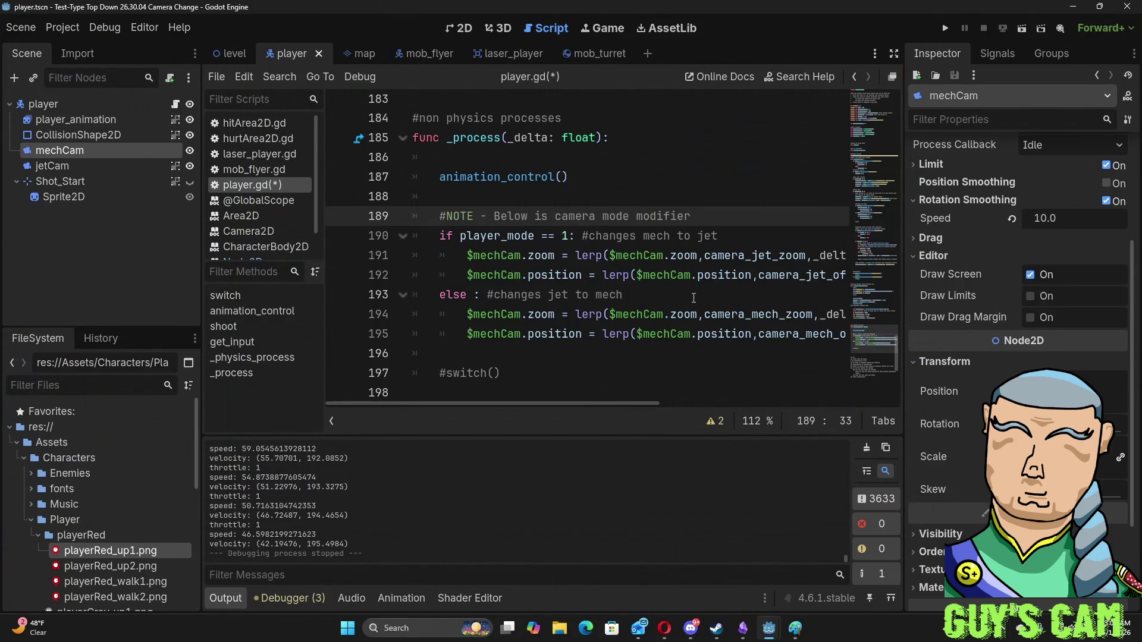
{"action": "left_click", "coordinate": [737, 243]}
{"action": "key", "text": "Return"}
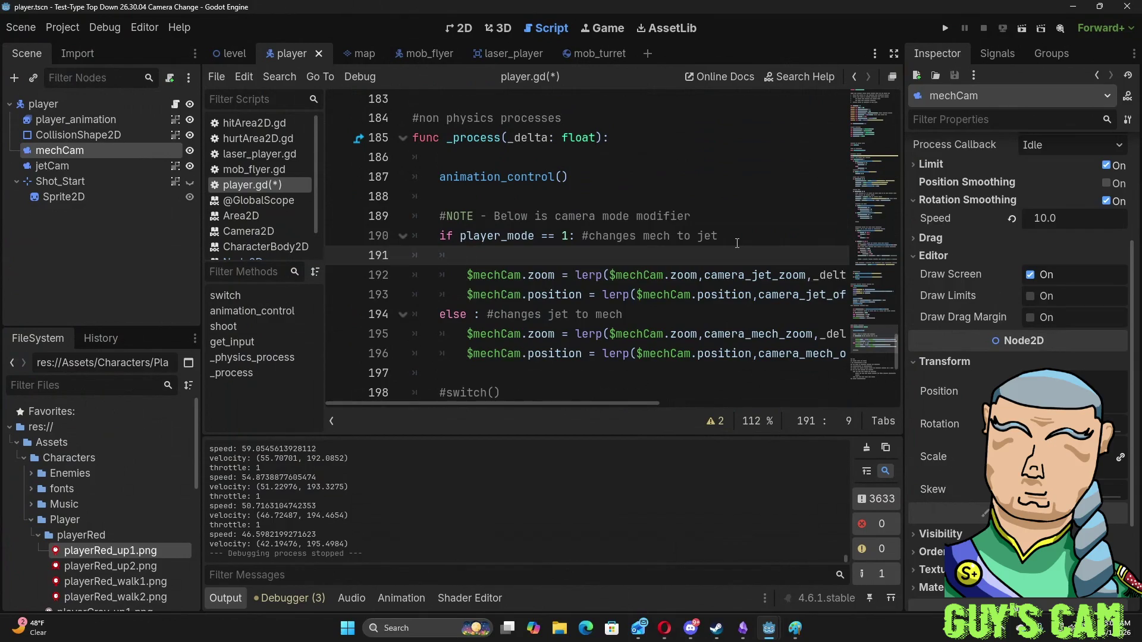
- Write rotation_speed = rotation_spd_jet on the new line in the jet branch
{"action": "scroll", "coordinate": [737, 244], "scroll_direction": "up", "scroll_amount": 12}
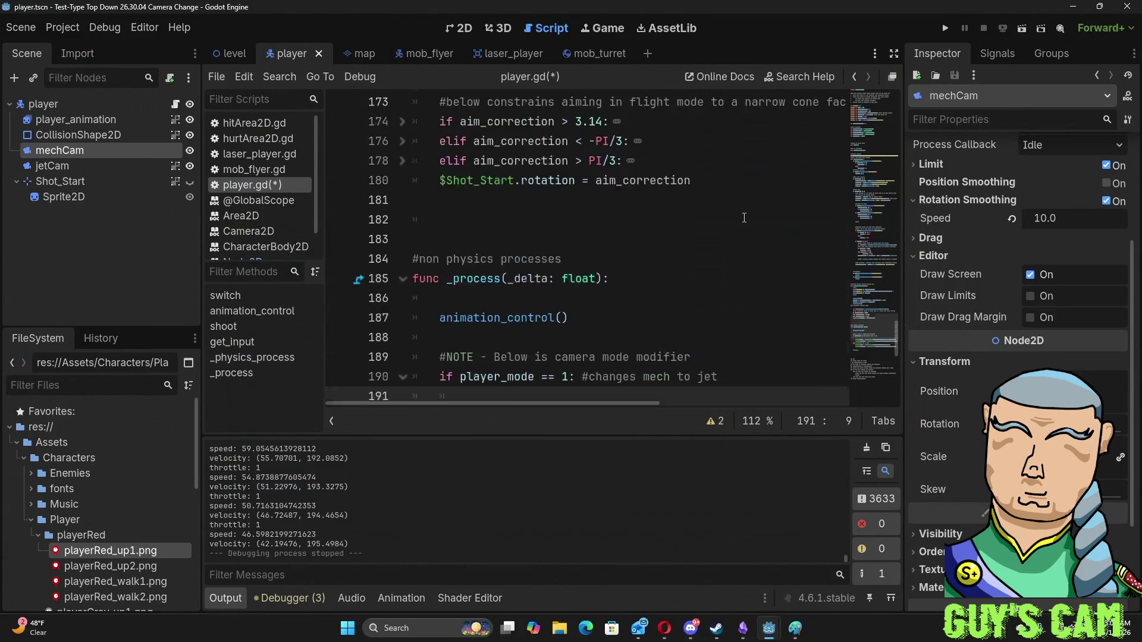
{"action": "scroll", "coordinate": [737, 223], "scroll_direction": "up", "scroll_amount": 20}
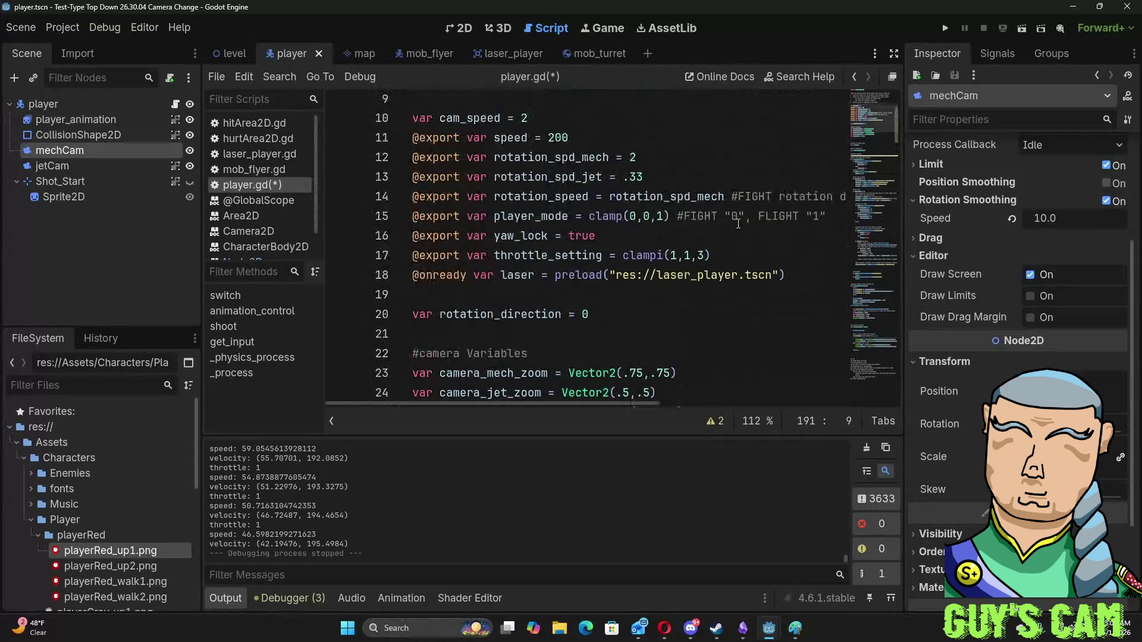
{"action": "type", "text": "rotati"}
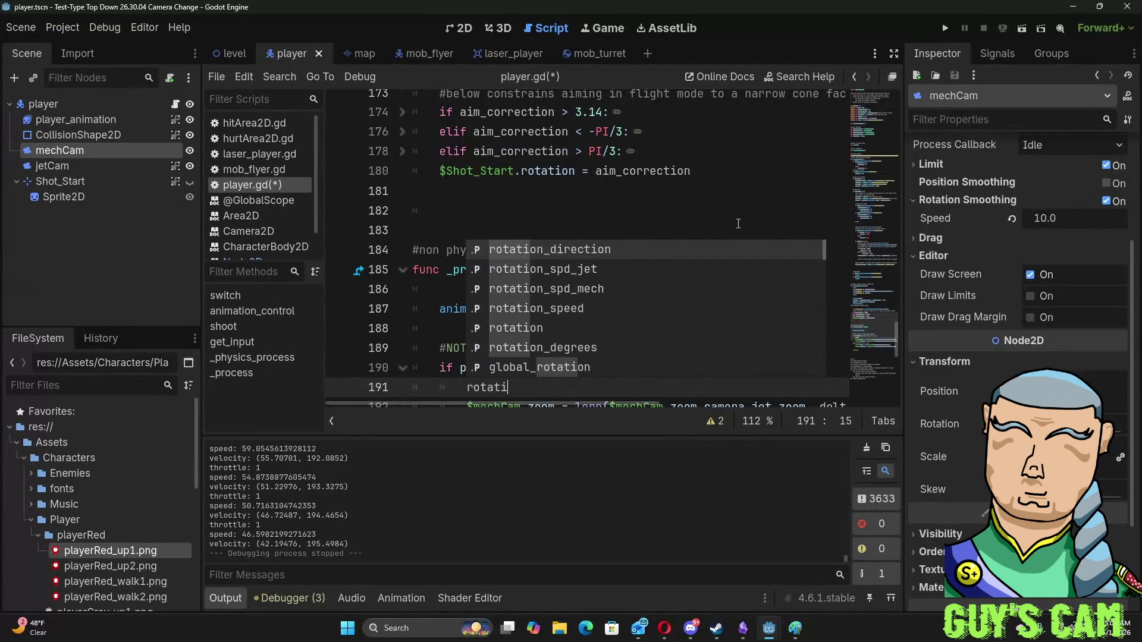
{"action": "key", "text": "Down"}
{"action": "key", "text": "Down"}
{"action": "key", "text": "Down"}
{"action": "key", "text": "Return"}
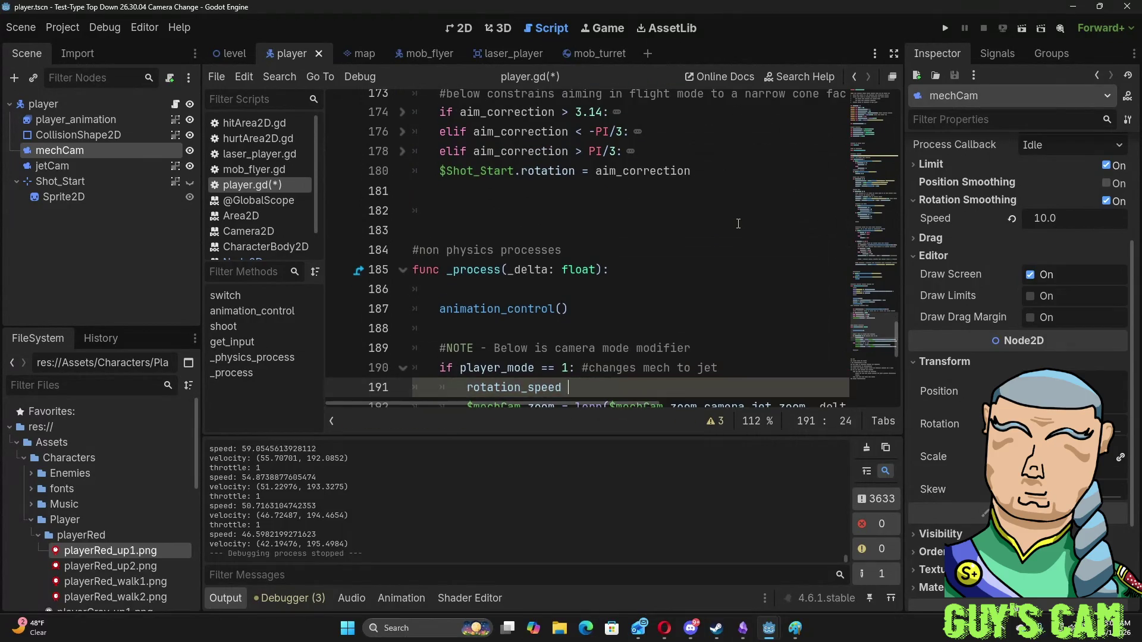
{"action": "type", "text": "= rot"}
{"action": "key", "text": "Down"}
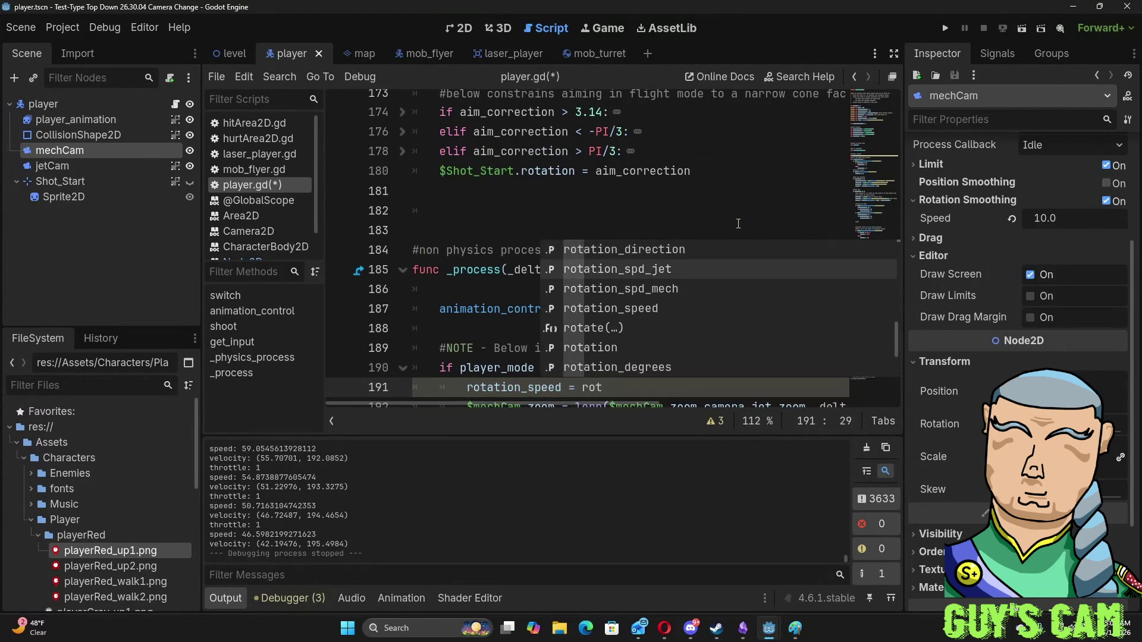
{"action": "key", "text": "Return"}
- Add rotation_speed = rotation_spd_mech on a new line under else in the mech branch
{"action": "scroll", "coordinate": [738, 224], "scroll_direction": "down", "scroll_amount": 4}
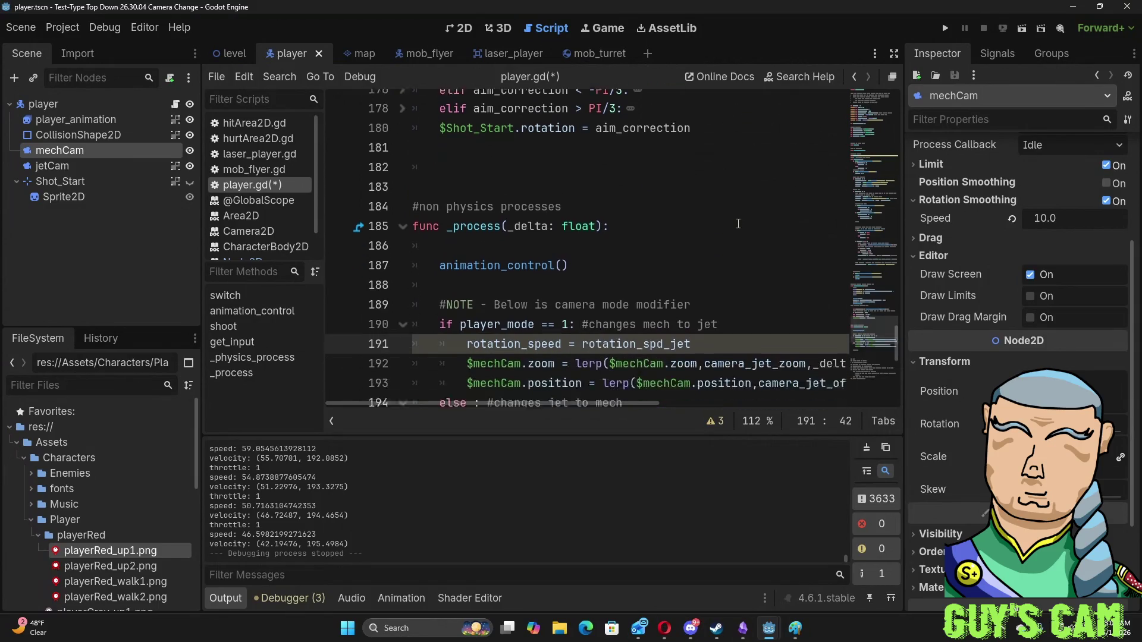
{"action": "left_click", "coordinate": [640, 269]}
{"action": "key", "text": "Return"}
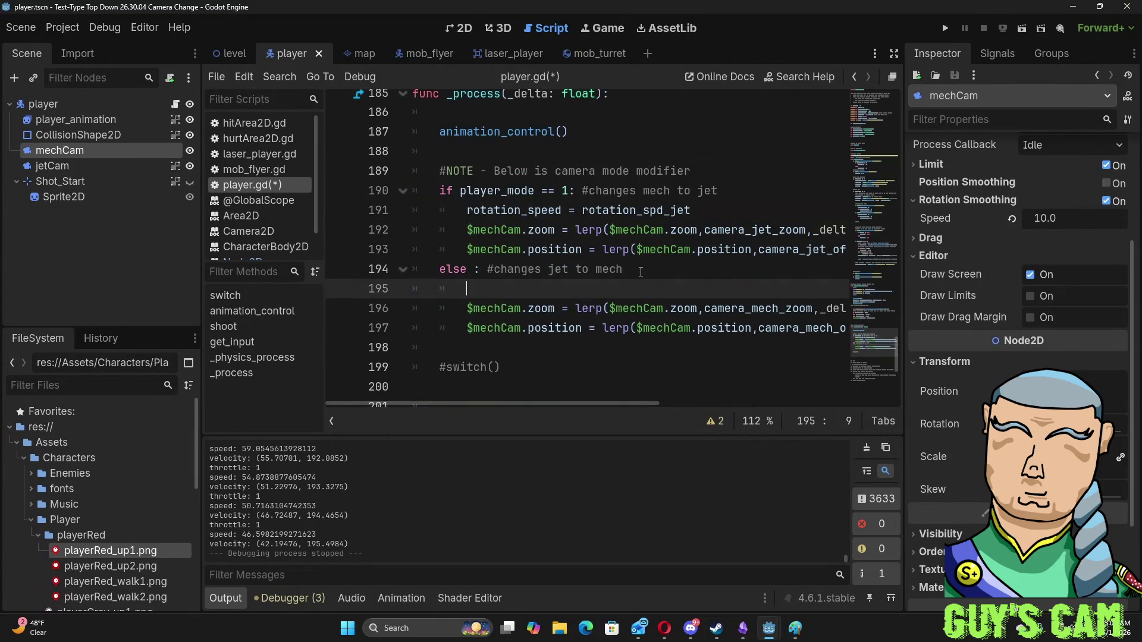
{"action": "type", "text": "rotat"}
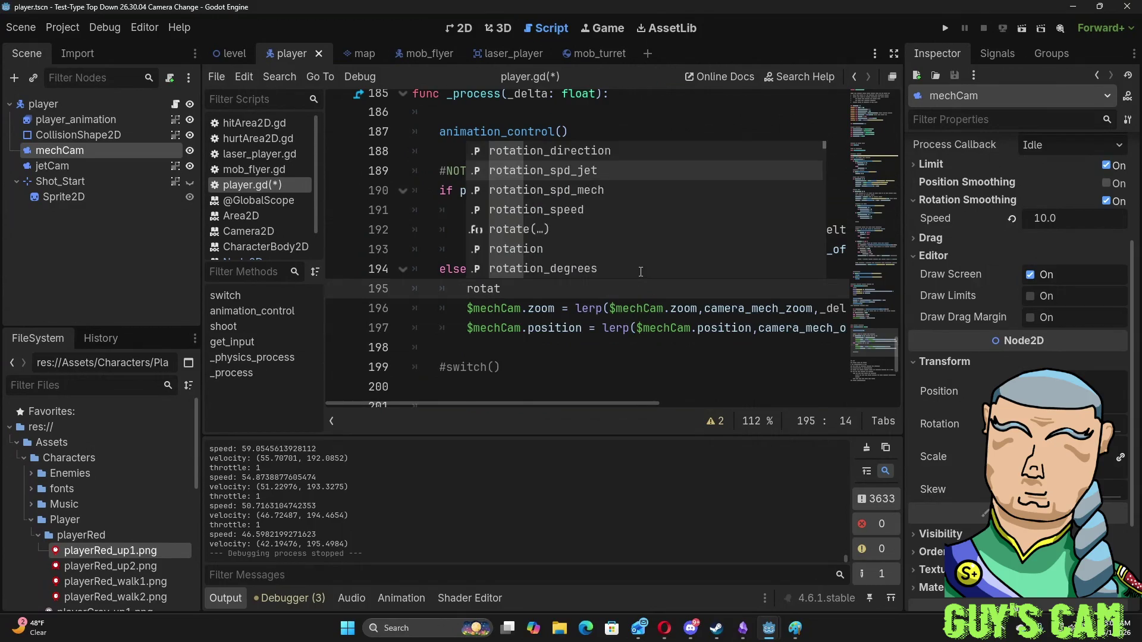
{"action": "key", "text": "Down"}
{"action": "key", "text": "Down"}
{"action": "key", "text": "Return"}
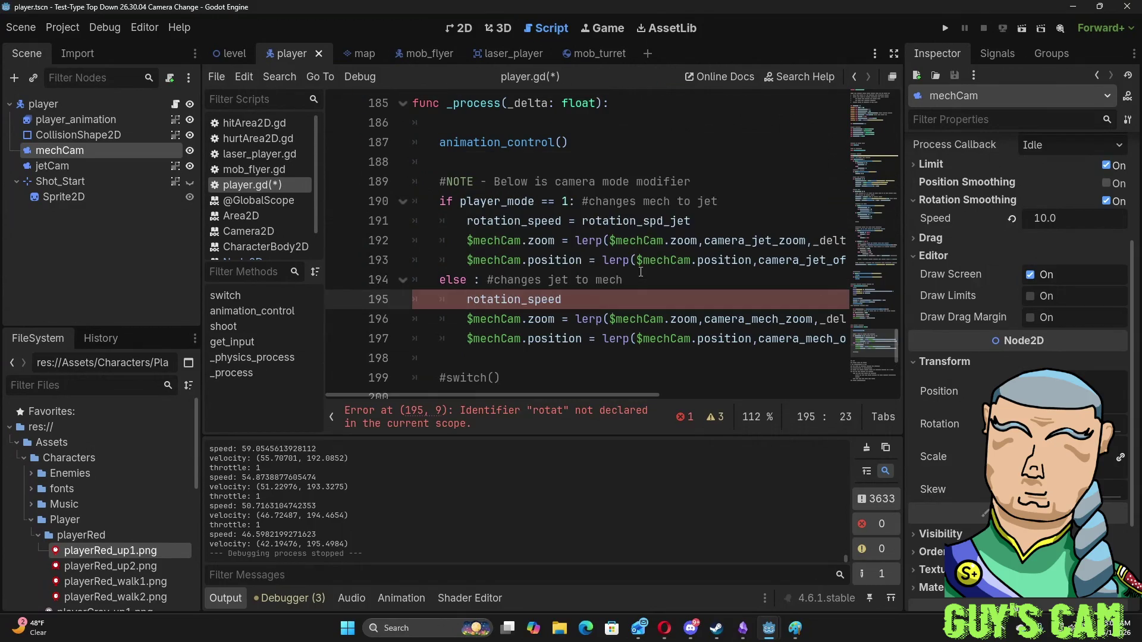
{"action": "type", "text": " = rot"}
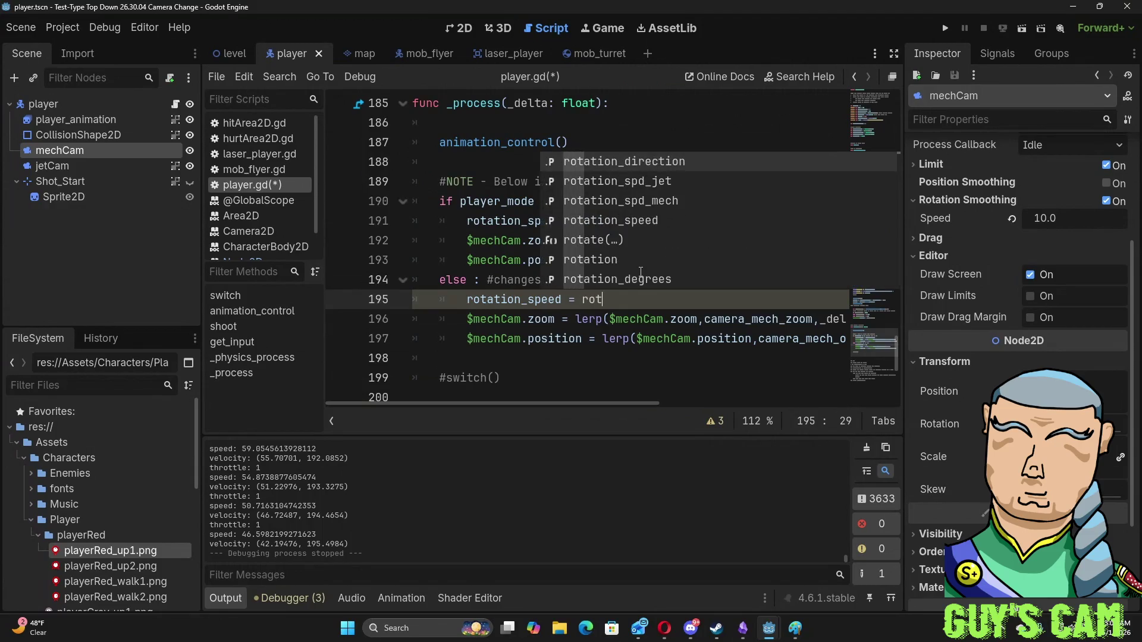
{"action": "key", "text": "Down"}
{"action": "key", "text": "Down"}
{"action": "key", "text": "Return"}
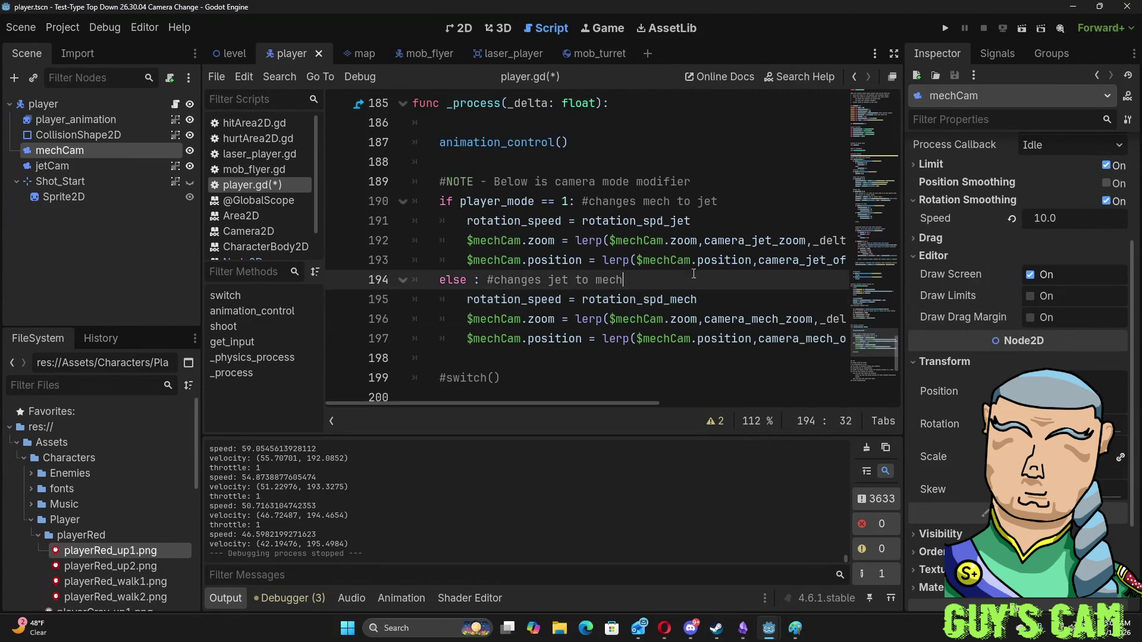
{"action": "key", "text": "F5"}
- Accelerate forward, then turn right and back left to check the camera rotates with the player
{"action": "key", "text": "w"}
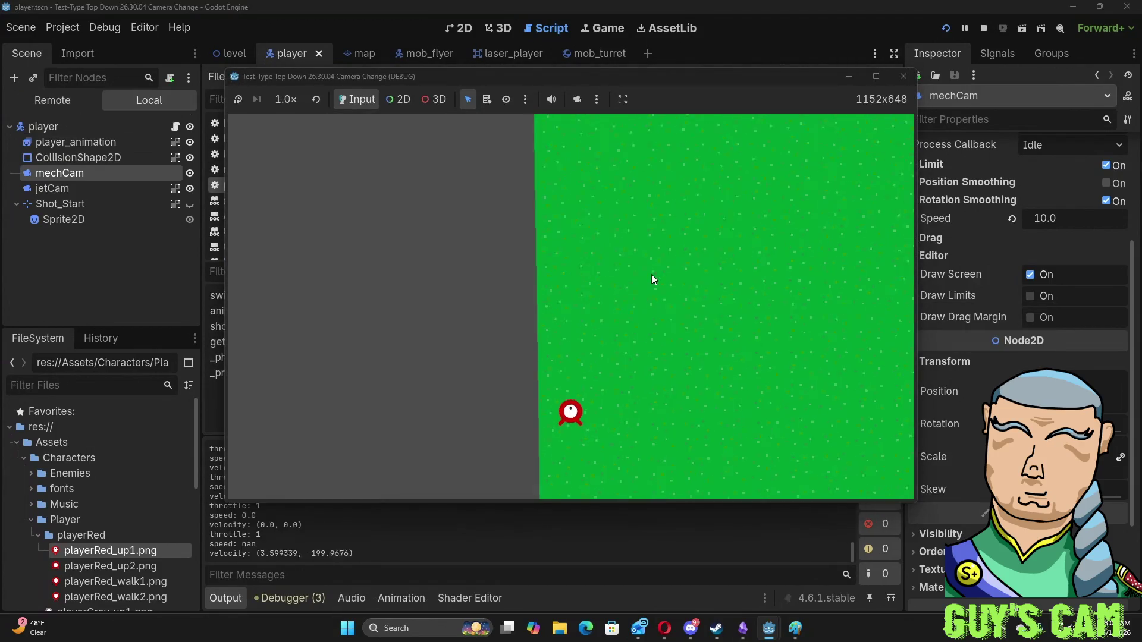
{"action": "key", "text": "d"}
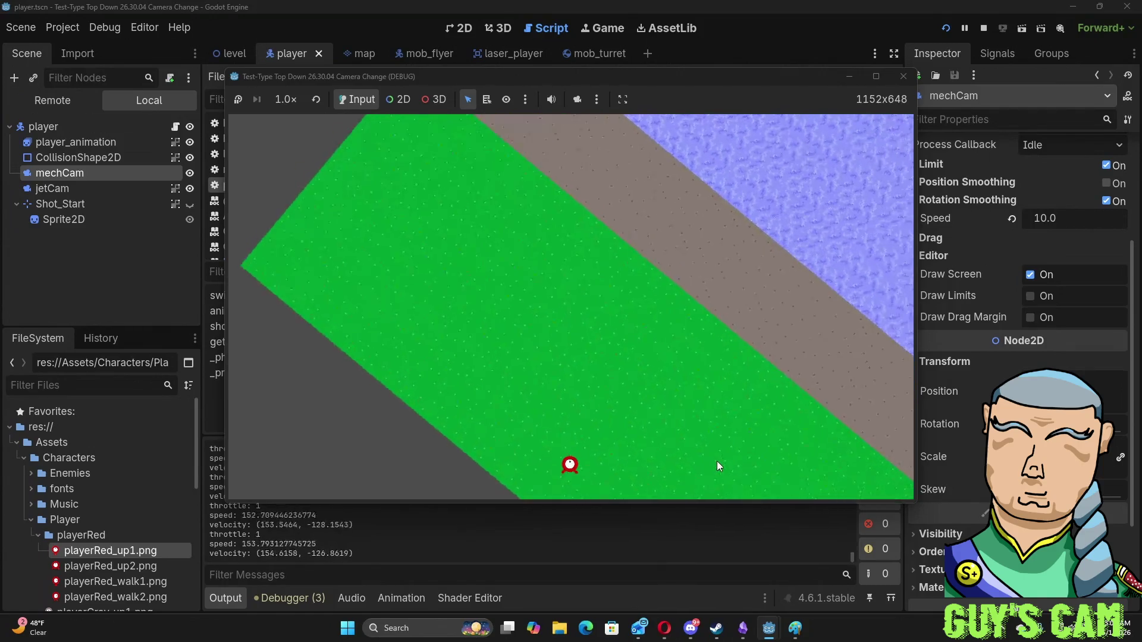
{"action": "key", "text": "d"}
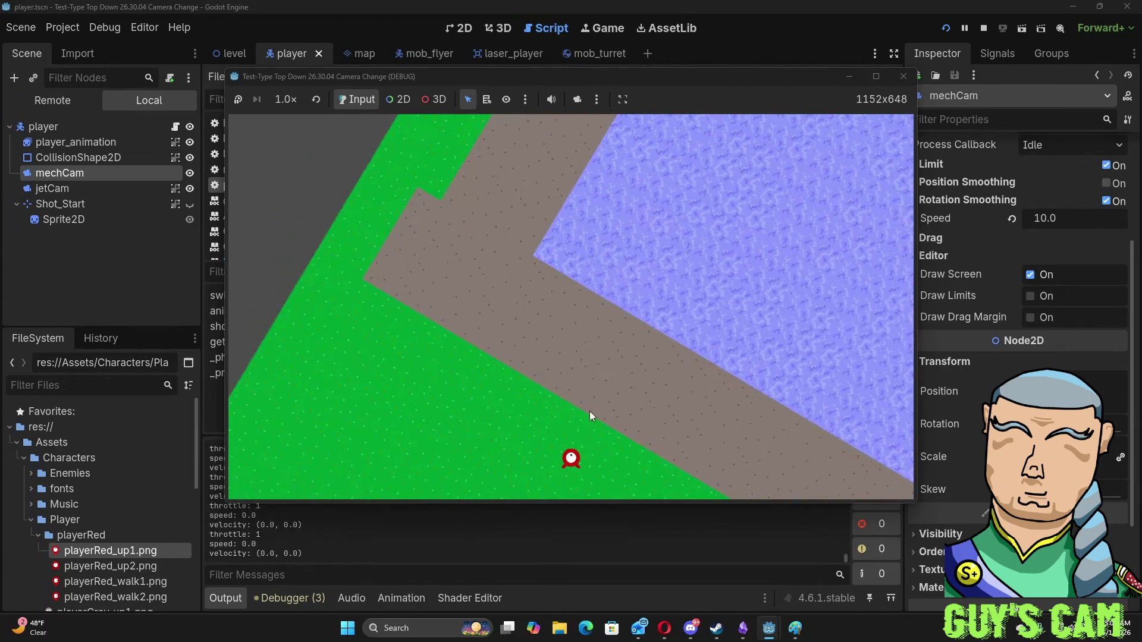
{"action": "key", "text": "d"}
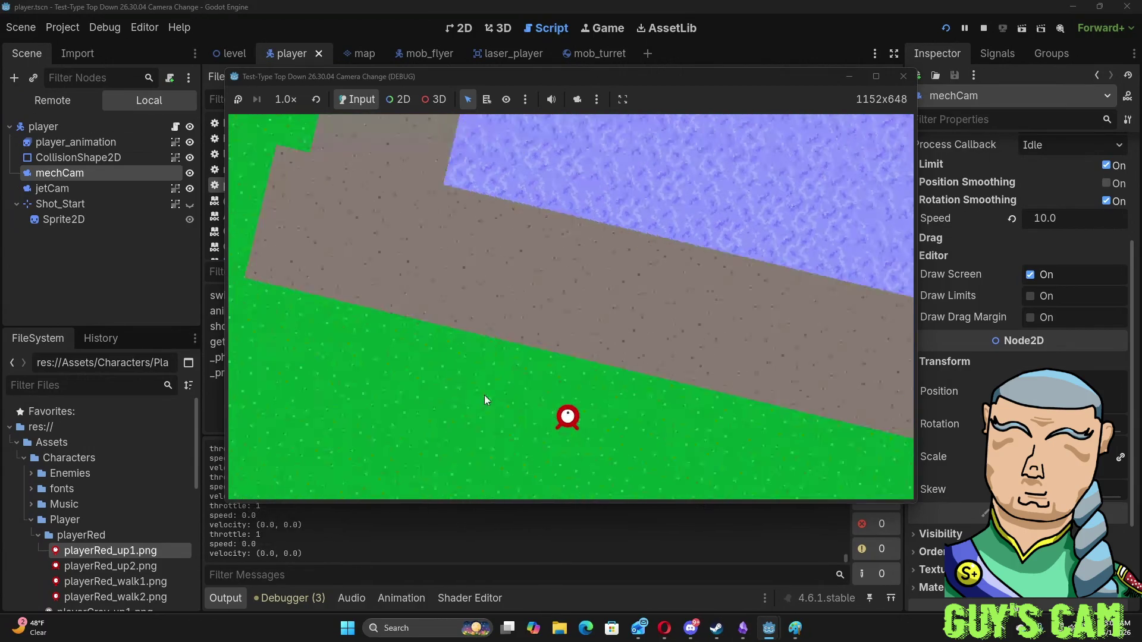
{"action": "key", "text": "a"}
{"action": "key", "text": "a"}
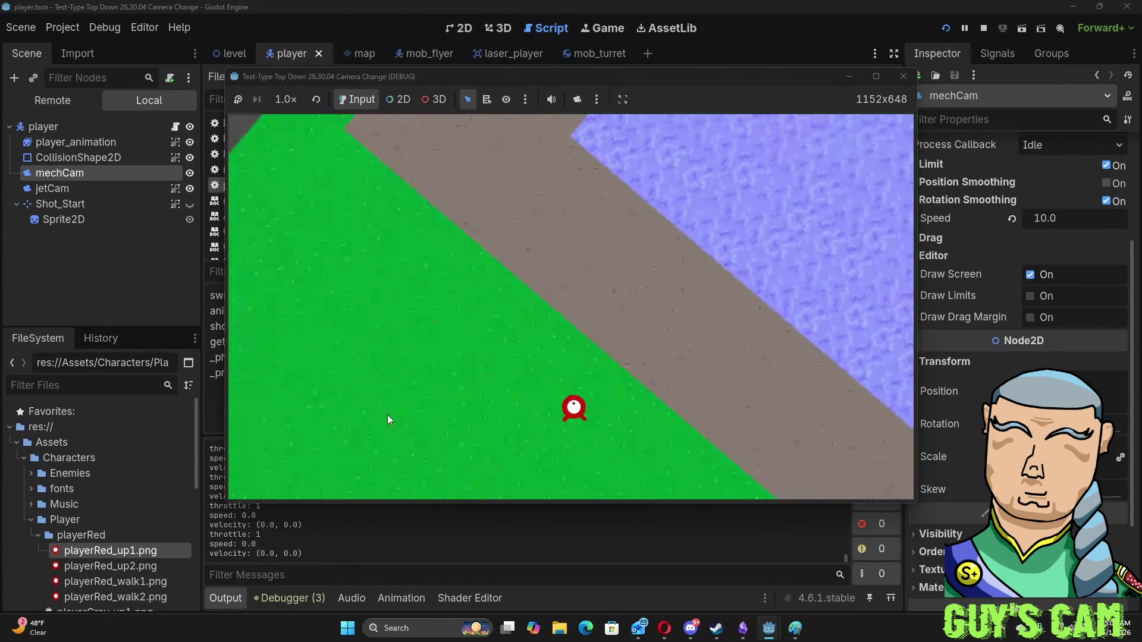
- Stop the game, make the Shot_Start node visible, and run it again
{"action": "left_click", "coordinate": [903, 76]}
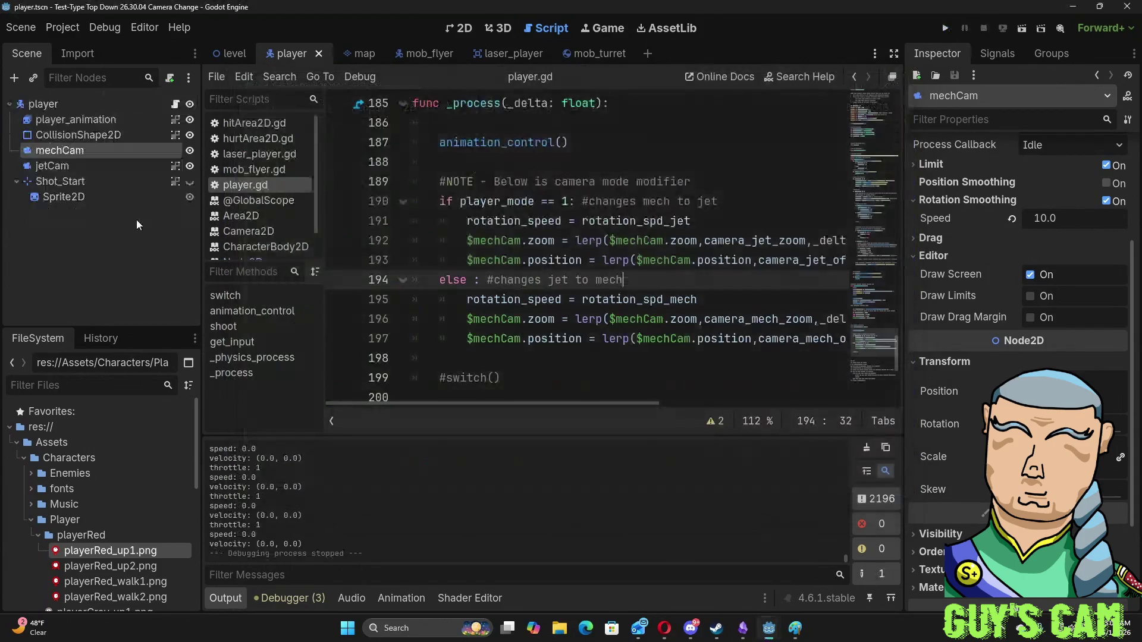
{"action": "left_click", "coordinate": [189, 181]}
{"action": "key", "text": "F5"}
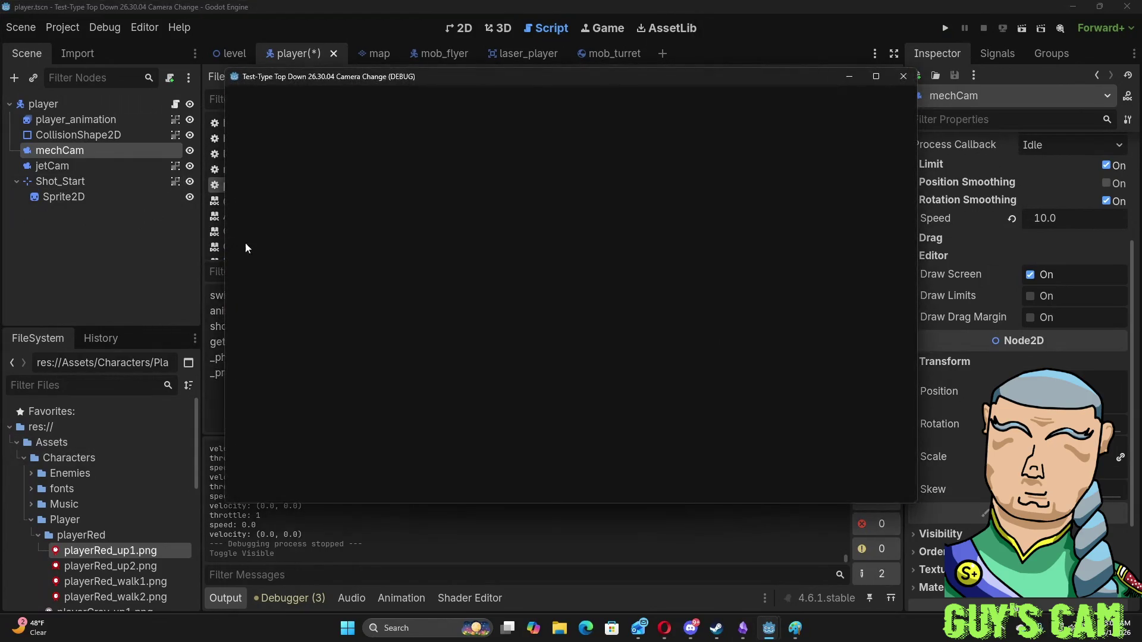
- Fly at throttle 3, turning both ways out over the water, then return to the script editor
{"action": "key", "text": "w"}
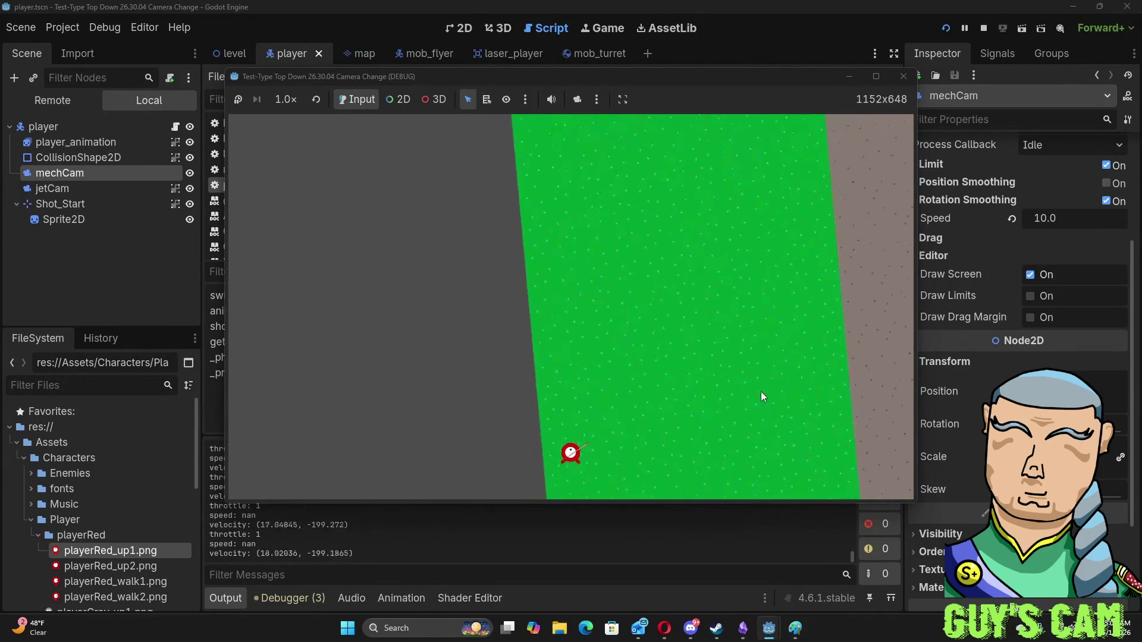
{"action": "key", "text": "d"}
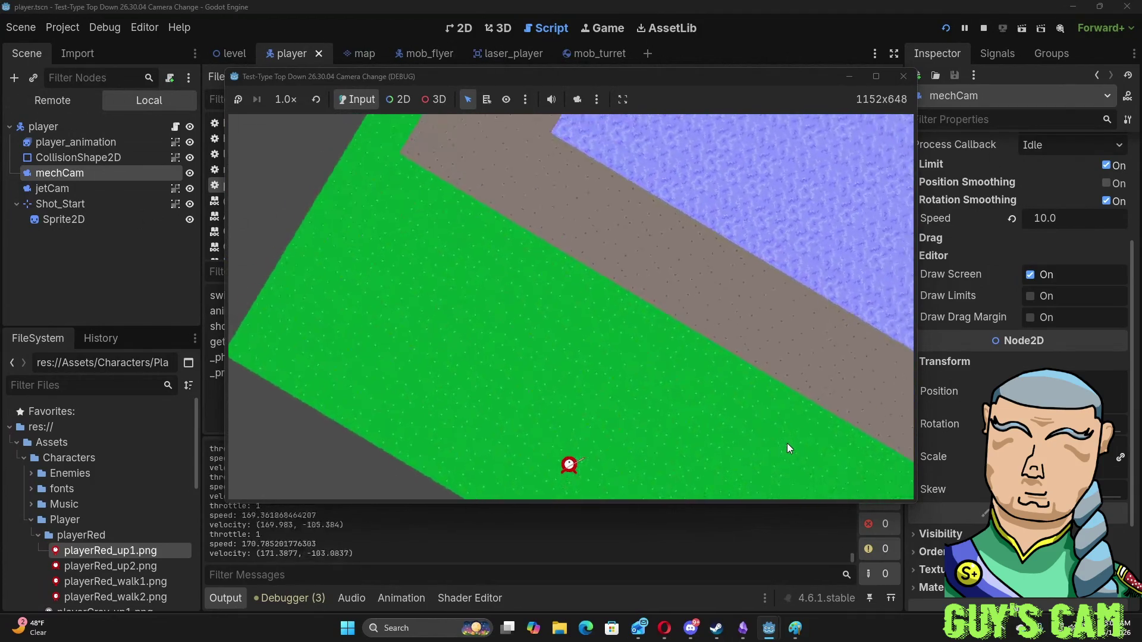
{"action": "key", "text": "d"}
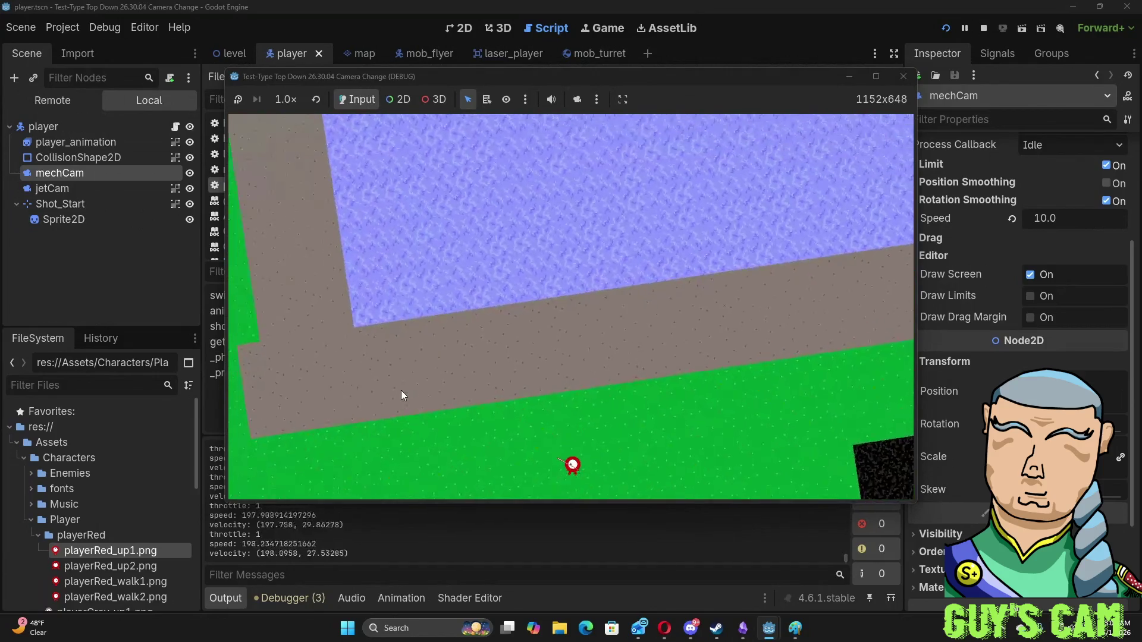
{"action": "key", "text": "w"}
{"action": "key", "text": "w"}
{"action": "key", "text": "a"}
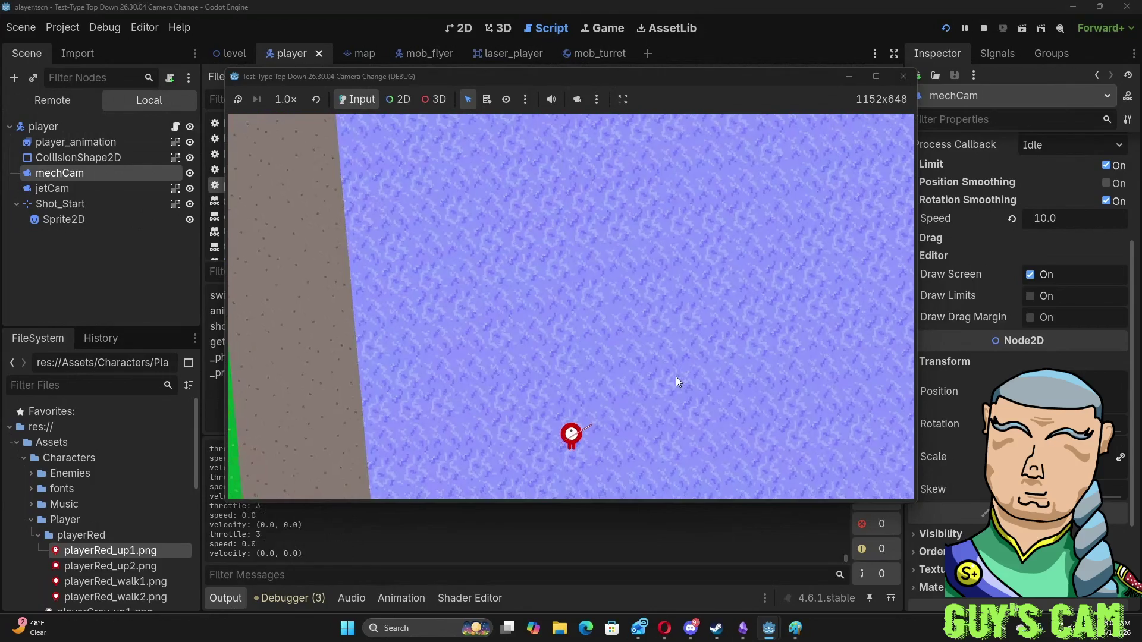
{"action": "key", "text": "d"}
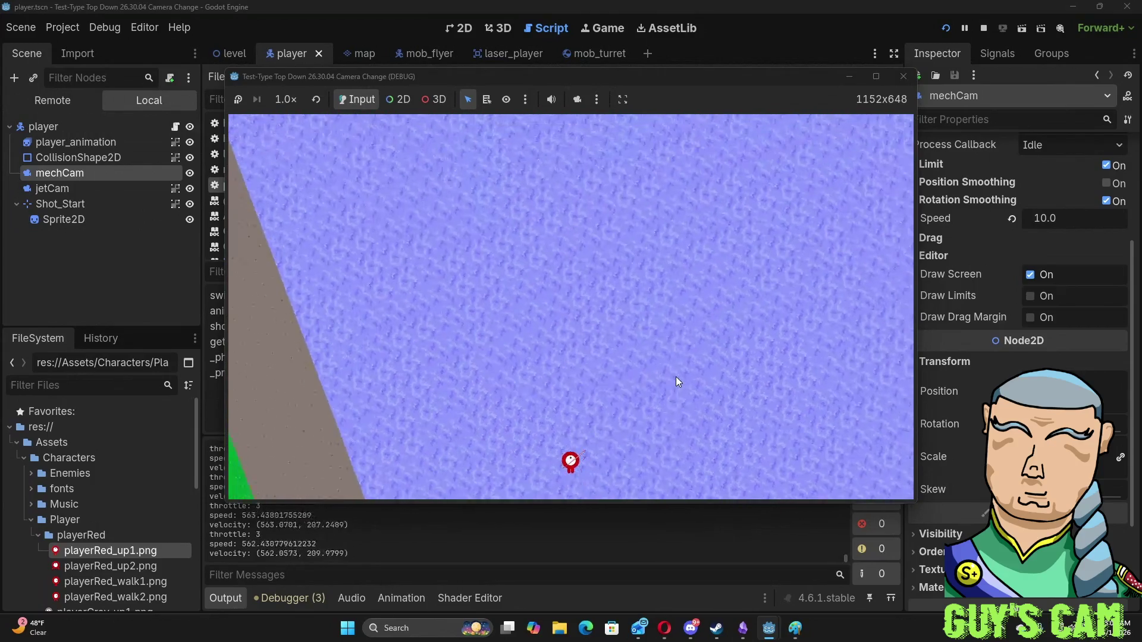
{"action": "key", "text": "a"}
{"action": "key", "text": "a"}
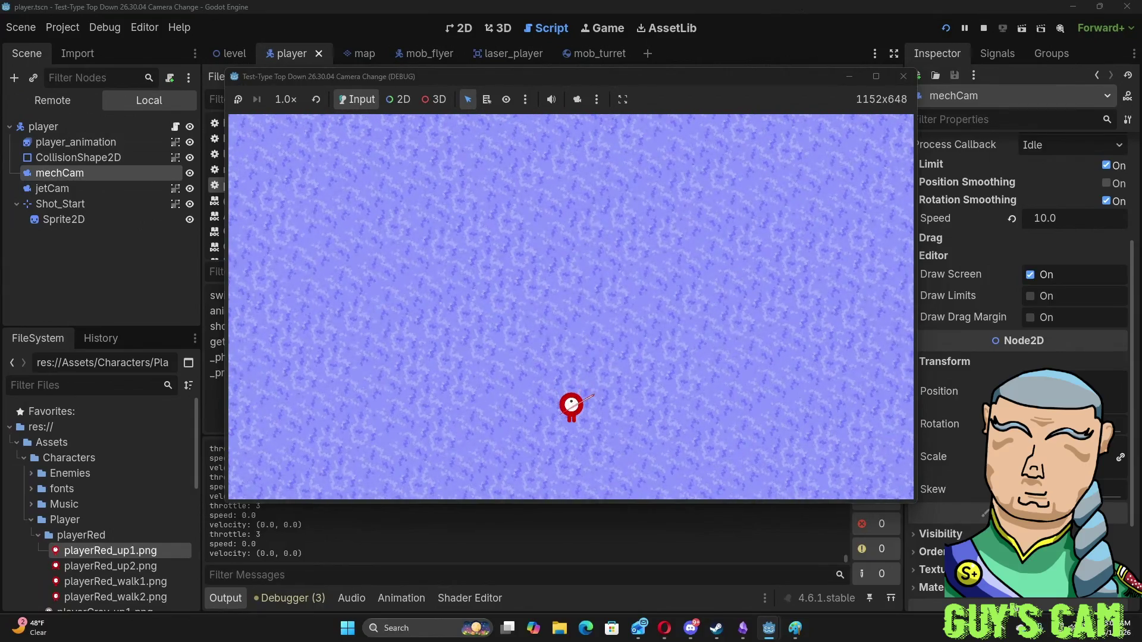
{"action": "left_click", "coordinate": [993, 358]}
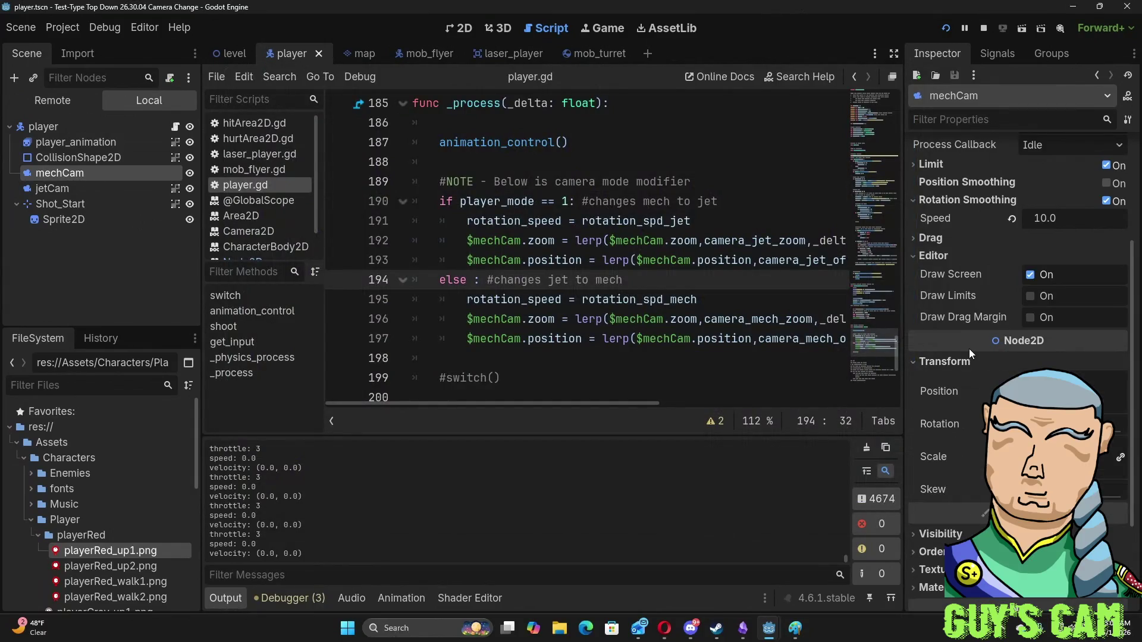
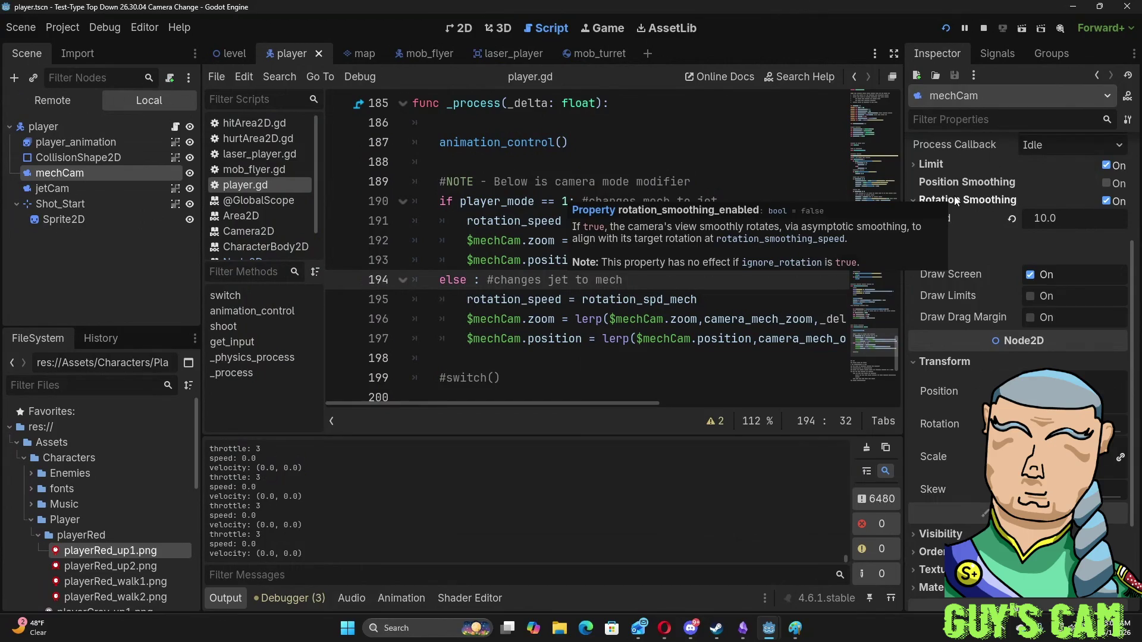
- Start a '## killed for above' comment after the commented-out #switch() call in player.gd
{"action": "scroll", "coordinate": [961, 170], "scroll_direction": "down", "scroll_amount": 3}
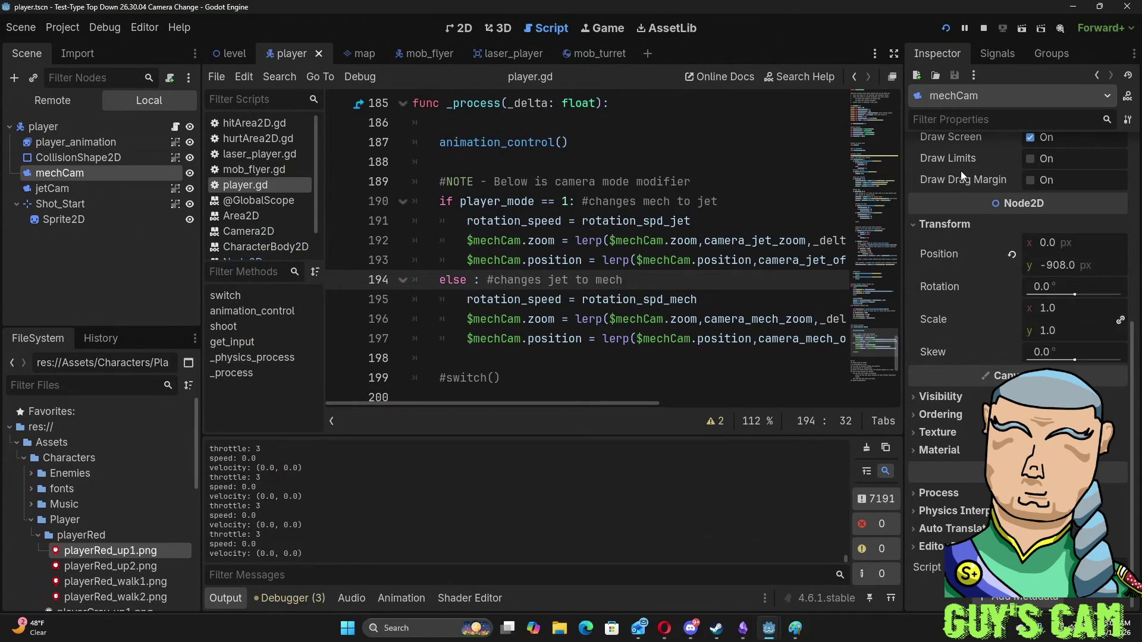
{"action": "scroll", "coordinate": [961, 170], "scroll_direction": "up", "scroll_amount": 6}
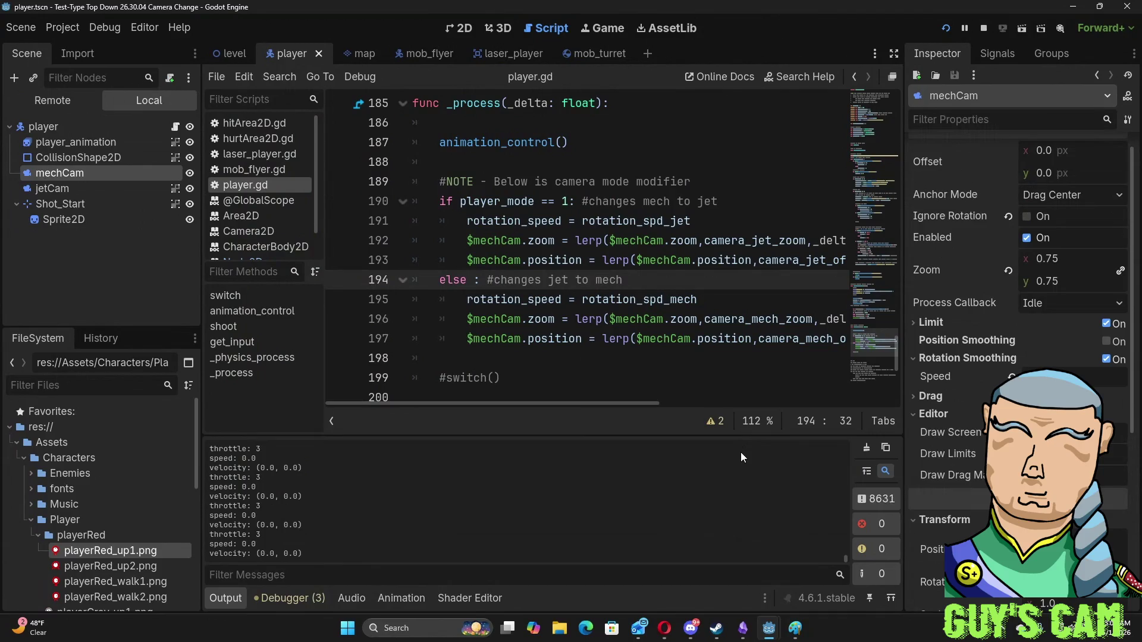
{"action": "left_click", "coordinate": [544, 377]}
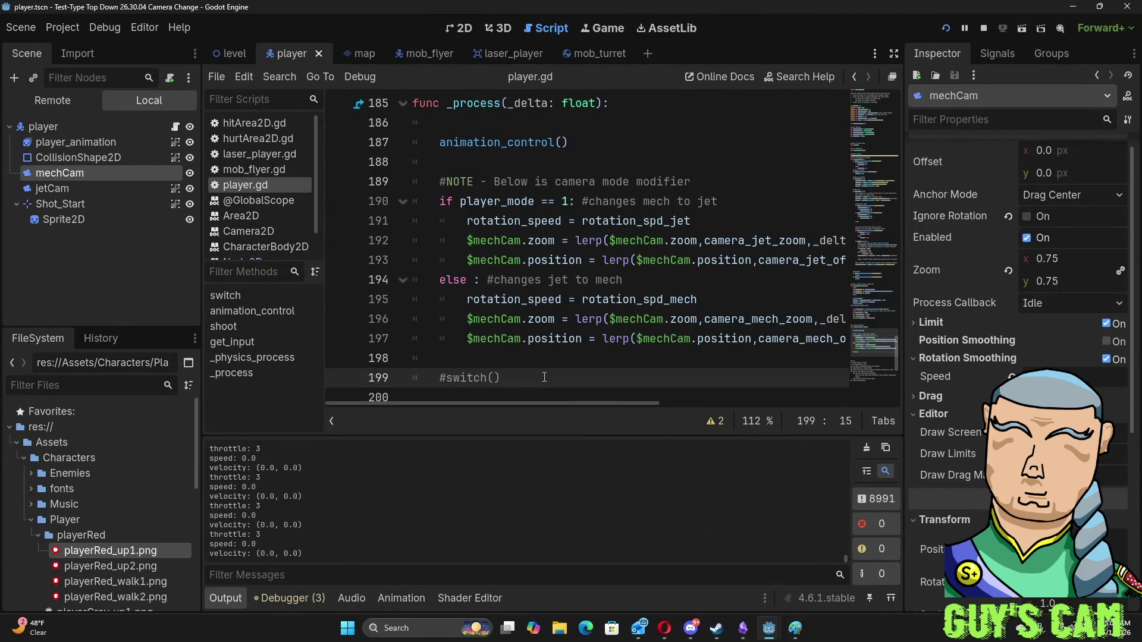
{"action": "type", "text": "## killed "}
{"action": "type", "text": "for above"}
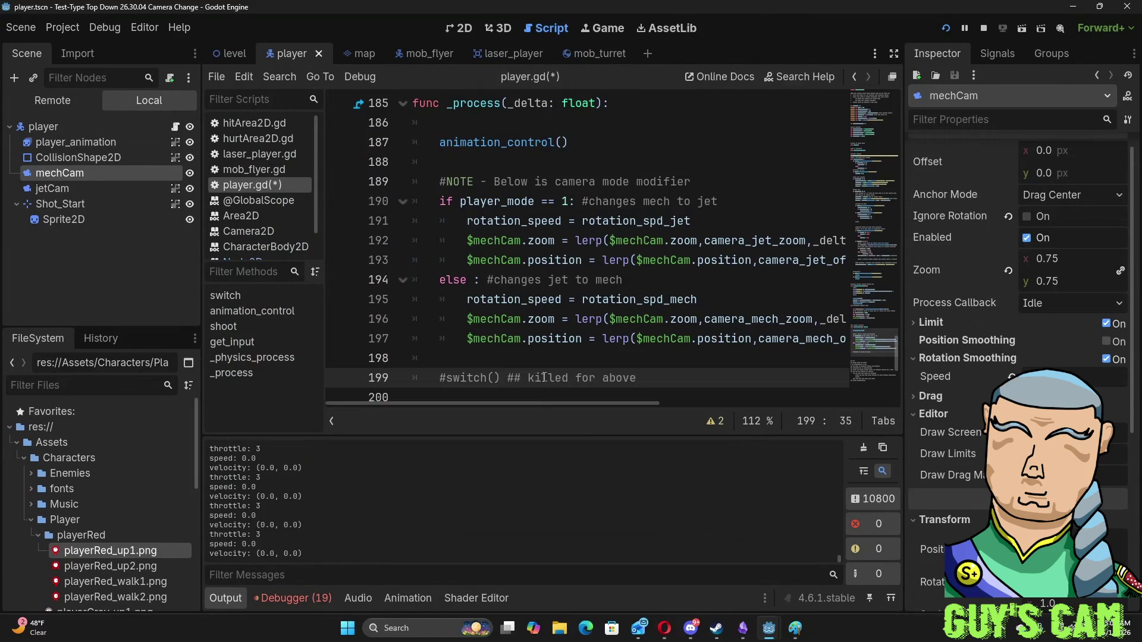
- Delete the empty line directly above the #switch() comment
{"action": "scroll", "coordinate": [543, 377], "scroll_direction": "down", "scroll_amount": 3}
{"action": "left_click", "coordinate": [481, 224]}
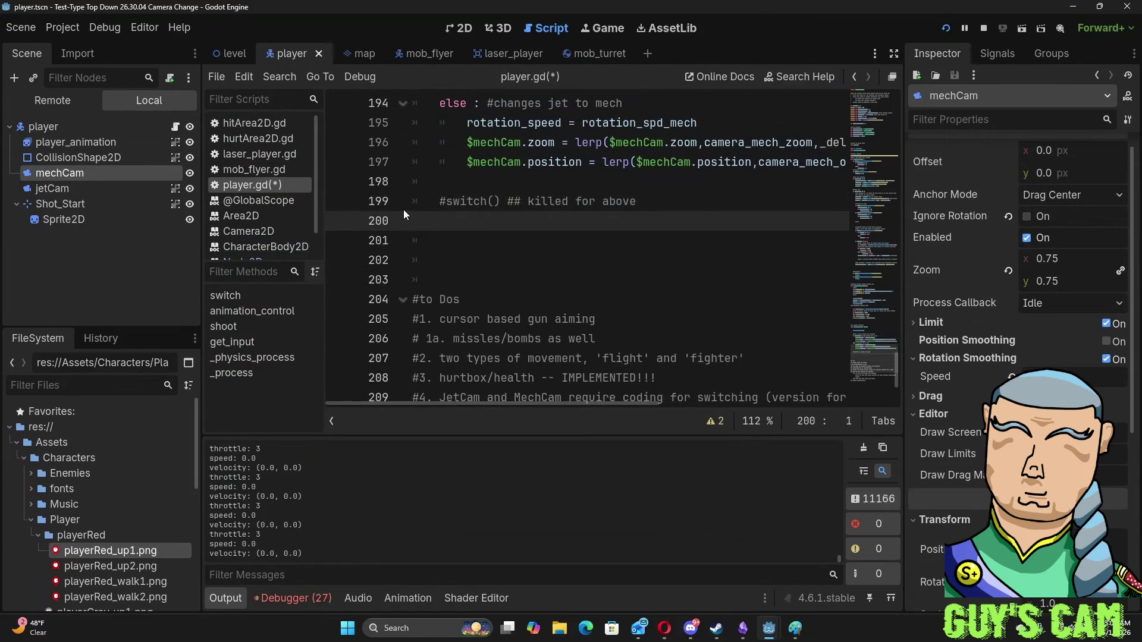
{"action": "scroll", "coordinate": [418, 213], "scroll_direction": "up", "scroll_amount": 1}
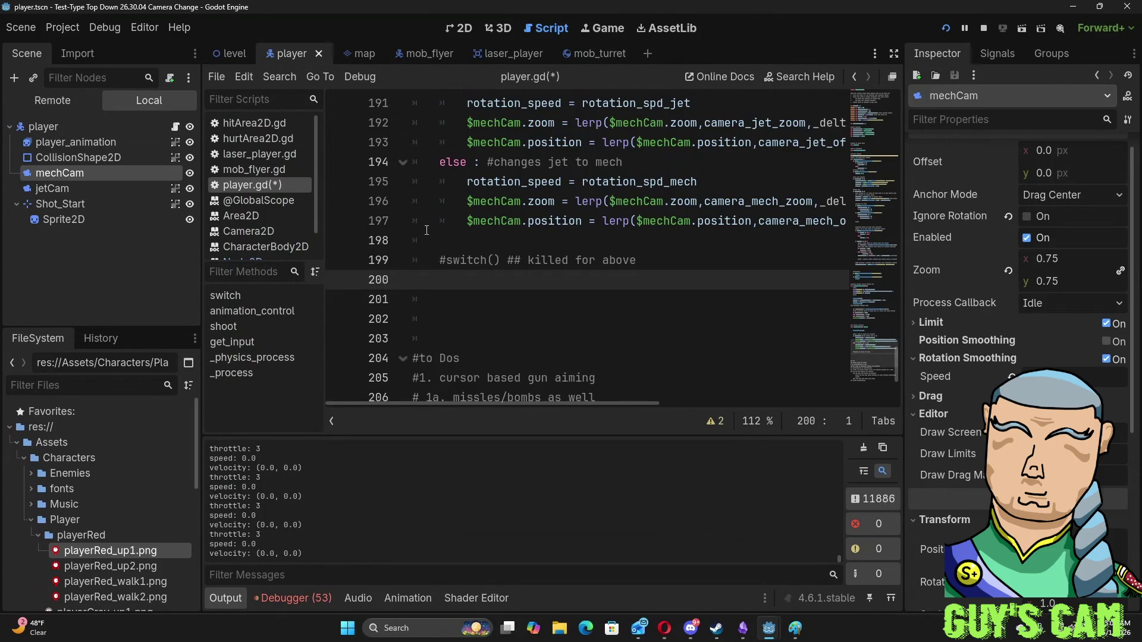
{"action": "left_click", "coordinate": [456, 238]}
{"action": "key", "text": "BackSpace"}
{"action": "key", "text": "BackSpace"}
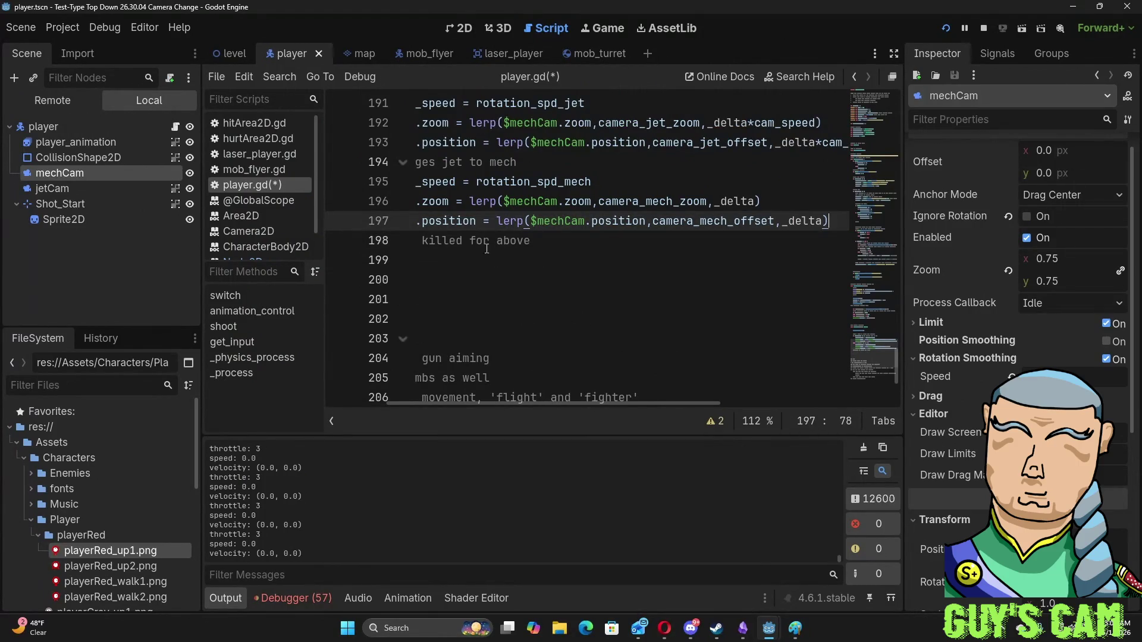
- Complete the annotation so it reads '## killed for above camera transition'
{"action": "left_click_drag", "start_coordinate": [487, 240], "coordinate": [579, 226]}
{"action": "left_click", "coordinate": [579, 240]}
{"action": "left_click", "coordinate": [648, 241]}
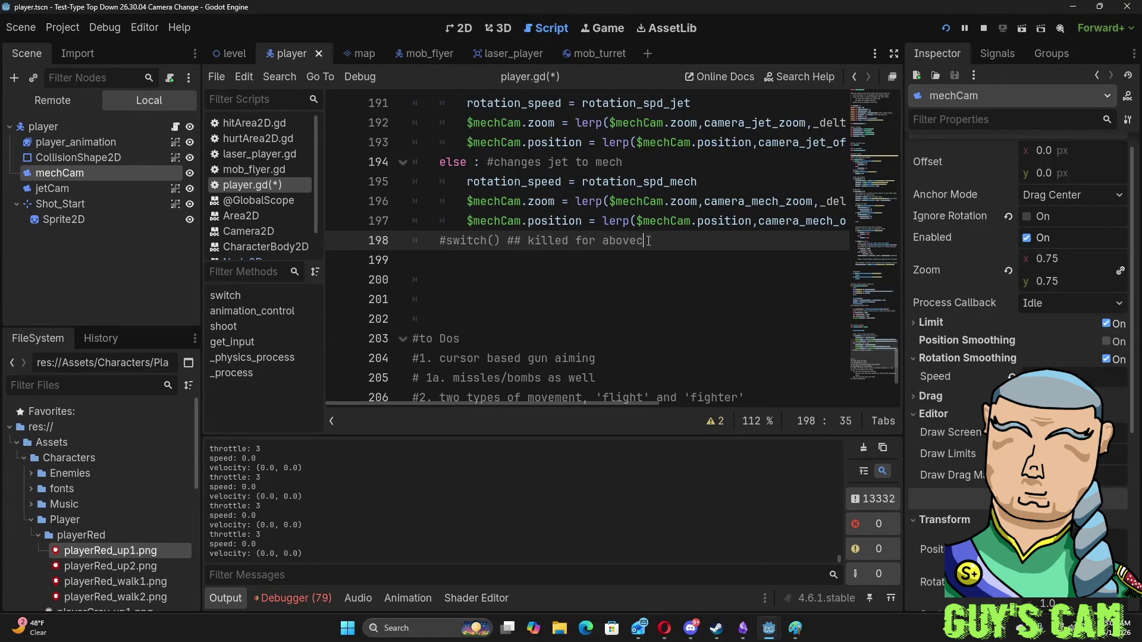
{"action": "type", "text": "gamera transition"}
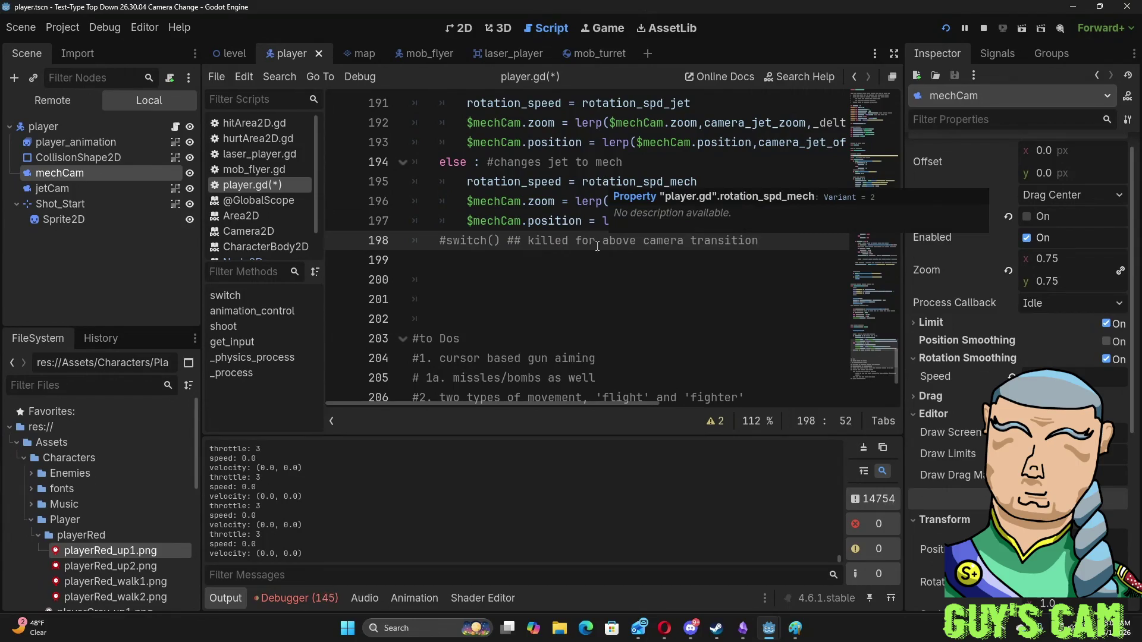
{"action": "scroll", "coordinate": [1058, 416], "scroll_direction": "up", "scroll_amount": 1}
{"action": "scroll", "coordinate": [1058, 416], "scroll_direction": "down", "scroll_amount": 5}
{"action": "scroll", "coordinate": [1059, 416], "scroll_direction": "up", "scroll_amount": 5}
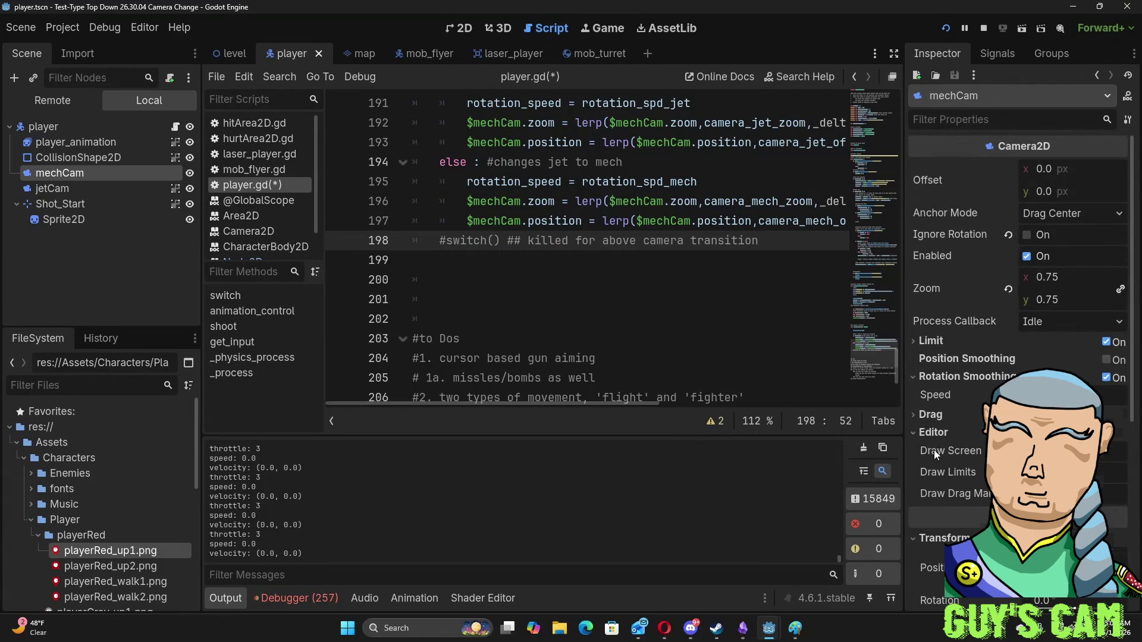
{"action": "scroll", "coordinate": [951, 470], "scroll_direction": "down", "scroll_amount": 2}
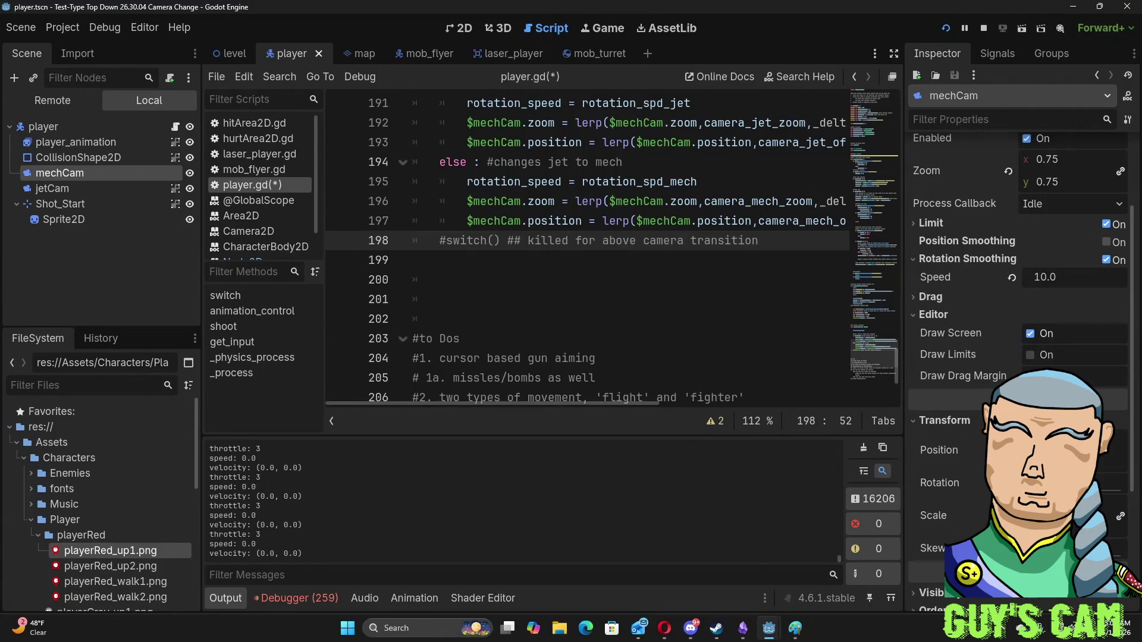
{"action": "scroll", "coordinate": [991, 353], "scroll_direction": "up", "scroll_amount": 2}
{"action": "left_click", "coordinate": [577, 223]}
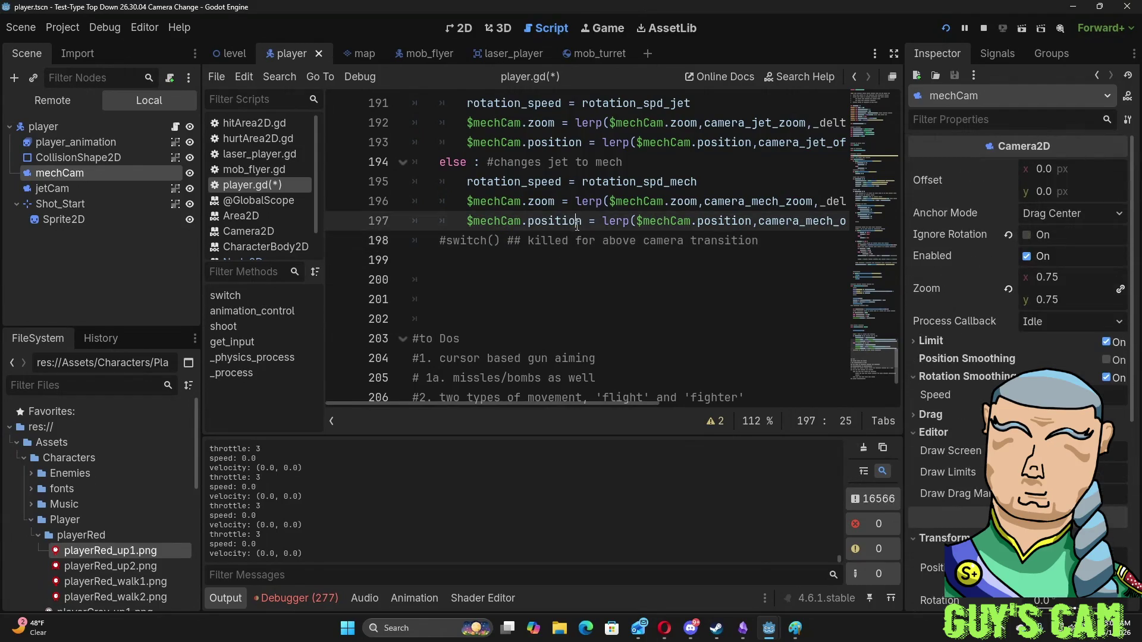
- Replace both $mechCam.position references on line 197 with $mechCam.offset
{"action": "left_click_drag", "start_coordinate": [582, 223], "coordinate": [535, 223]}
{"action": "key", "text": "shift+Left"}
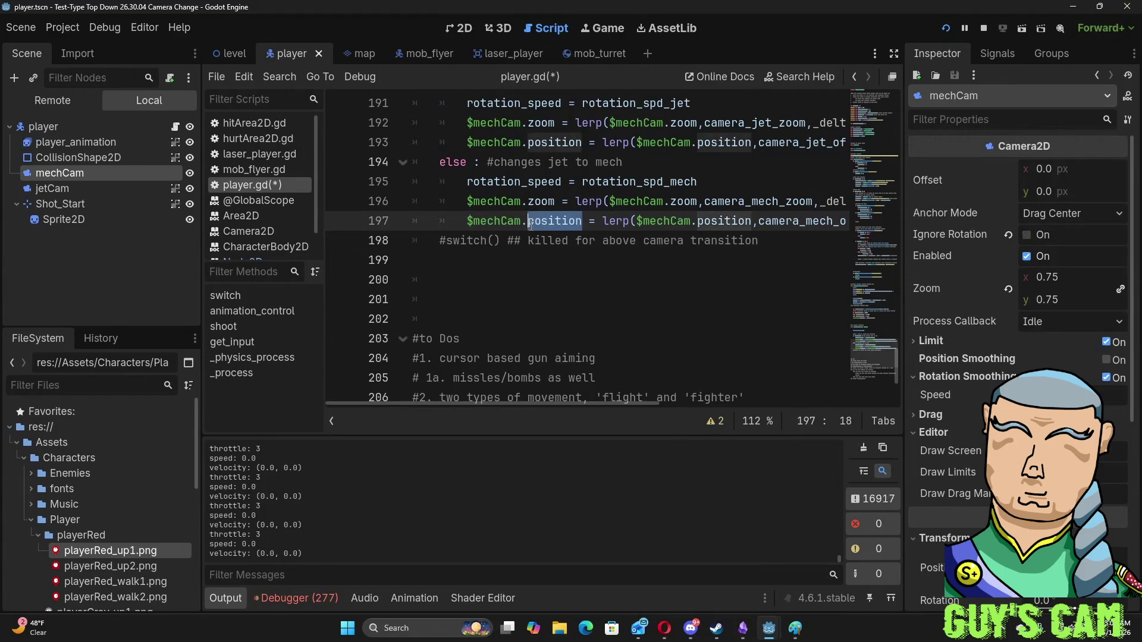
{"action": "type", "text": "off"}
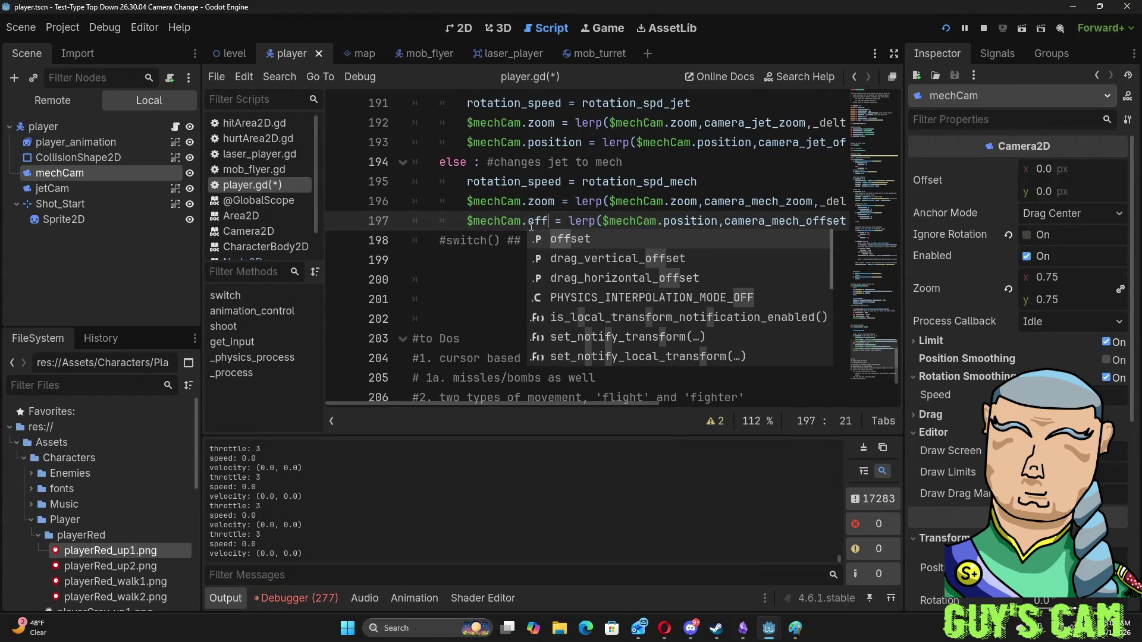
{"action": "key", "text": "Return"}
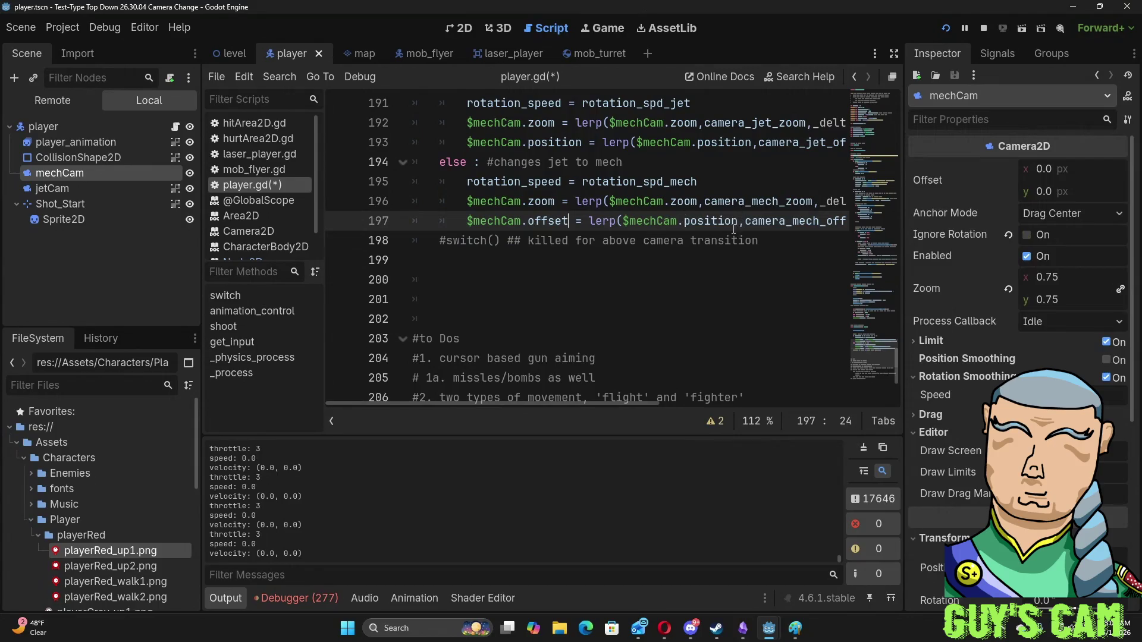
{"action": "double_click", "coordinate": [735, 222]}
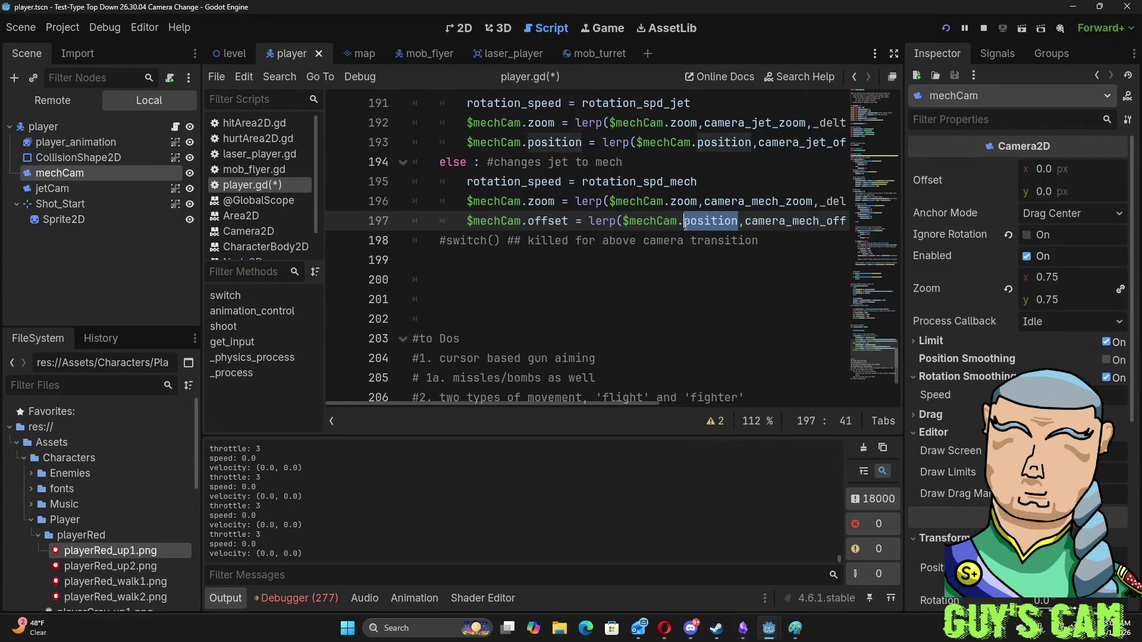
{"action": "type", "text": "off"}
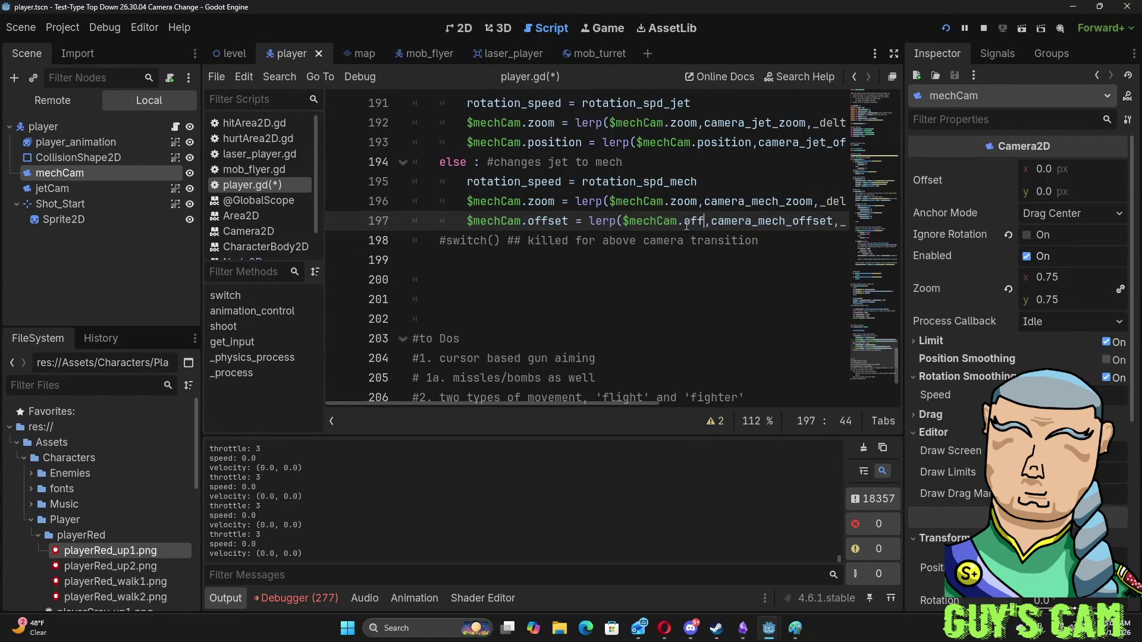
{"action": "key", "text": "Return"}
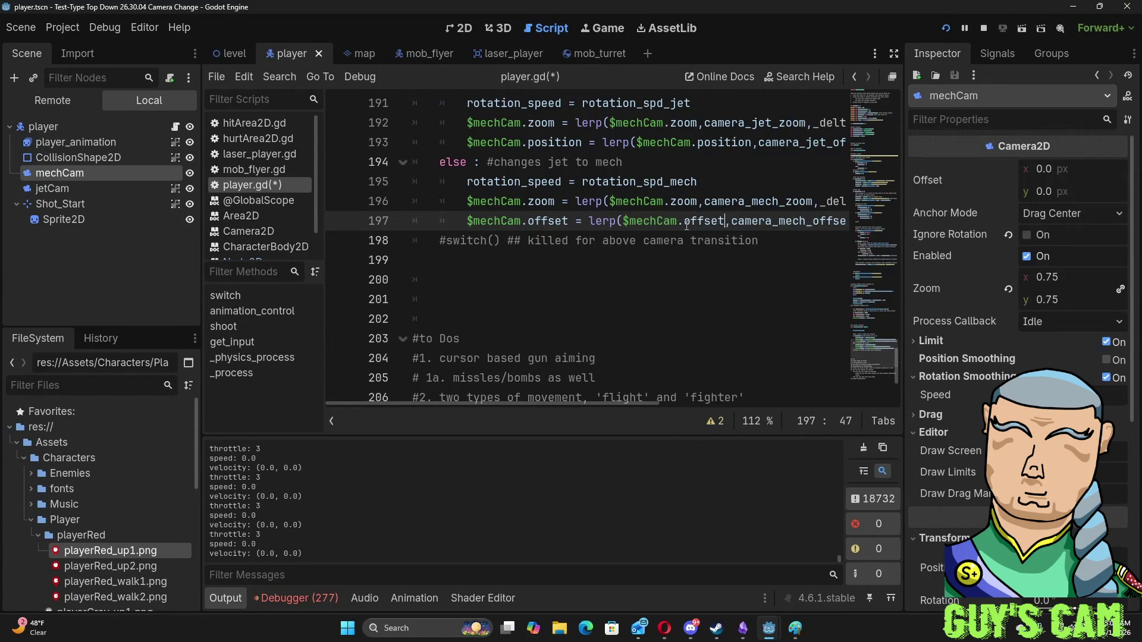
- Change both position references on line 193 to offset as well
{"action": "left_click_drag", "start_coordinate": [583, 142], "coordinate": [531, 146]}
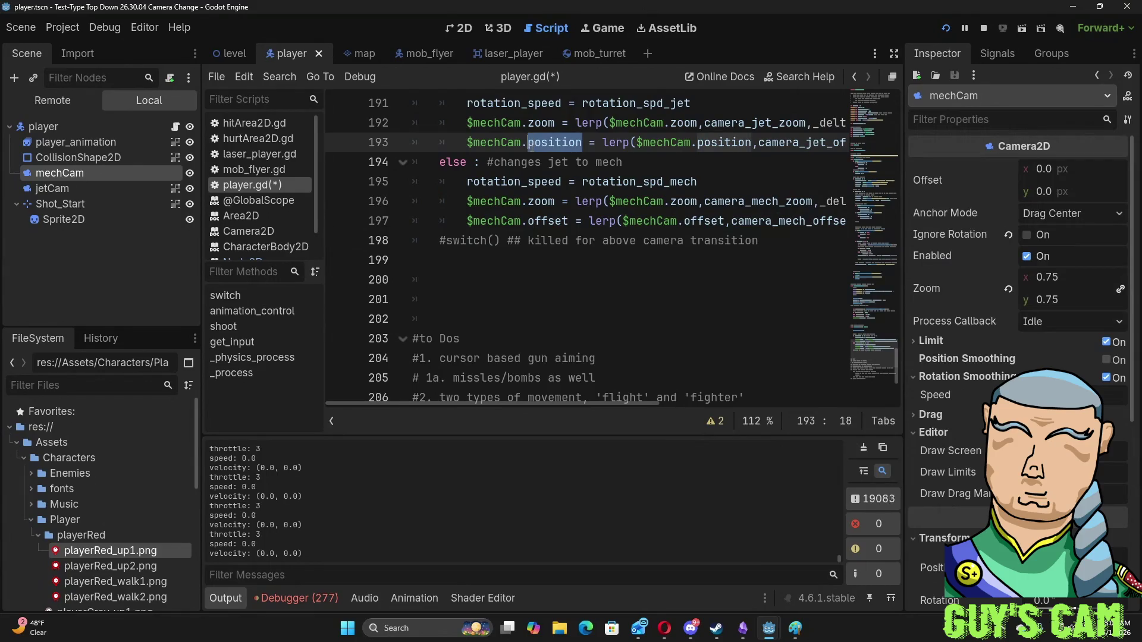
{"action": "type", "text": "off"}
{"action": "key", "text": "Return"}
{"action": "left_click_drag", "start_coordinate": [736, 147], "coordinate": [684, 146]}
{"action": "type", "text": "off"}
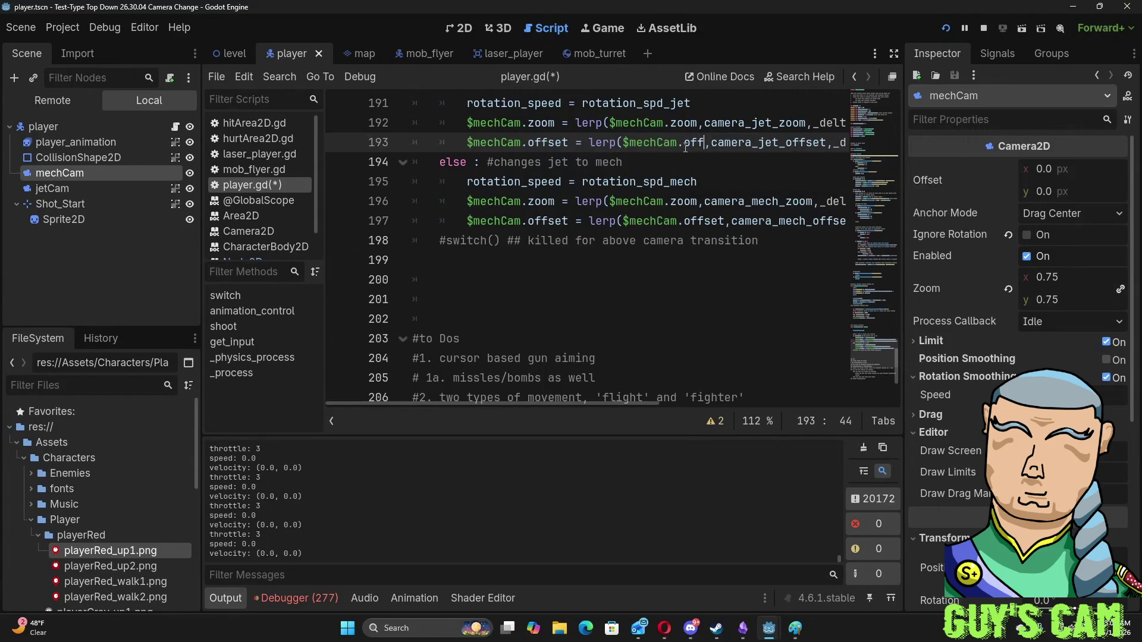
{"action": "key", "text": "Return"}
{"action": "scroll", "coordinate": [685, 147], "scroll_direction": "up", "scroll_amount": 2}
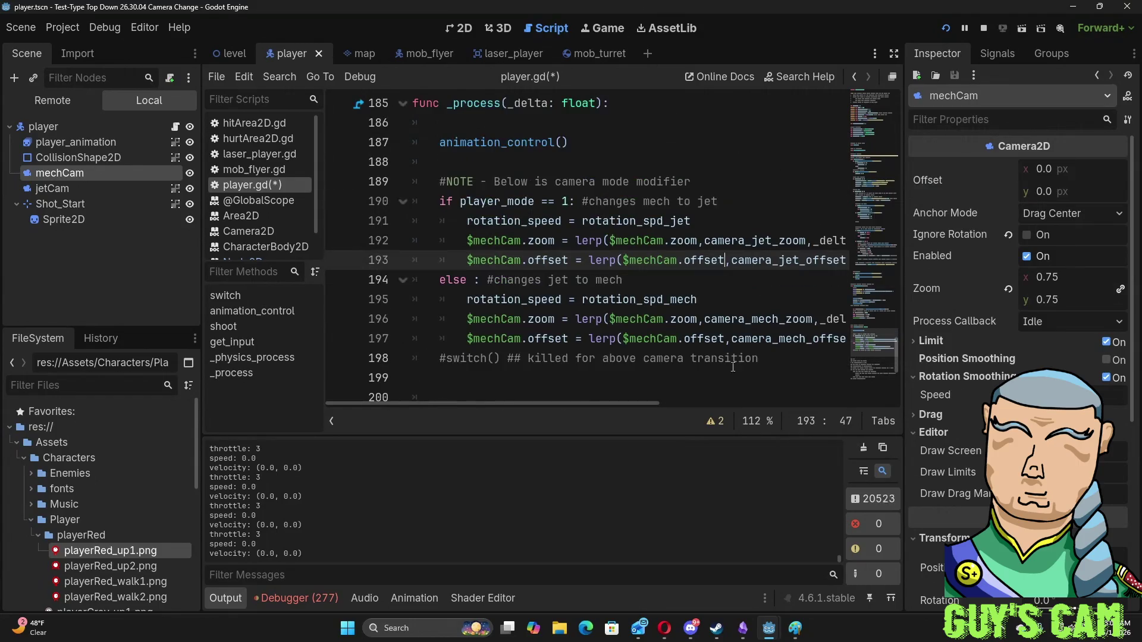
{"action": "mouse_move", "coordinate": [660, 404]}
{"action": "left_mouse_down"}
{"action": "mouse_move", "coordinate": [708, 401]}
{"action": "mouse_move", "coordinate": [452, 401]}
{"action": "left_mouse_up"}
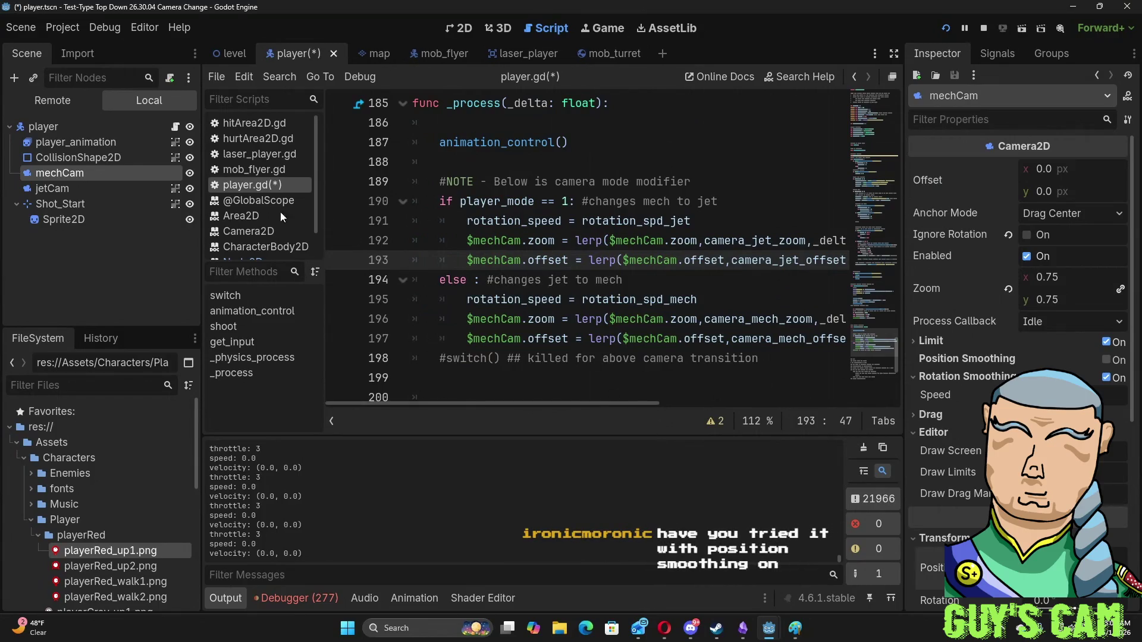
{"action": "left_click", "coordinate": [64, 187]}
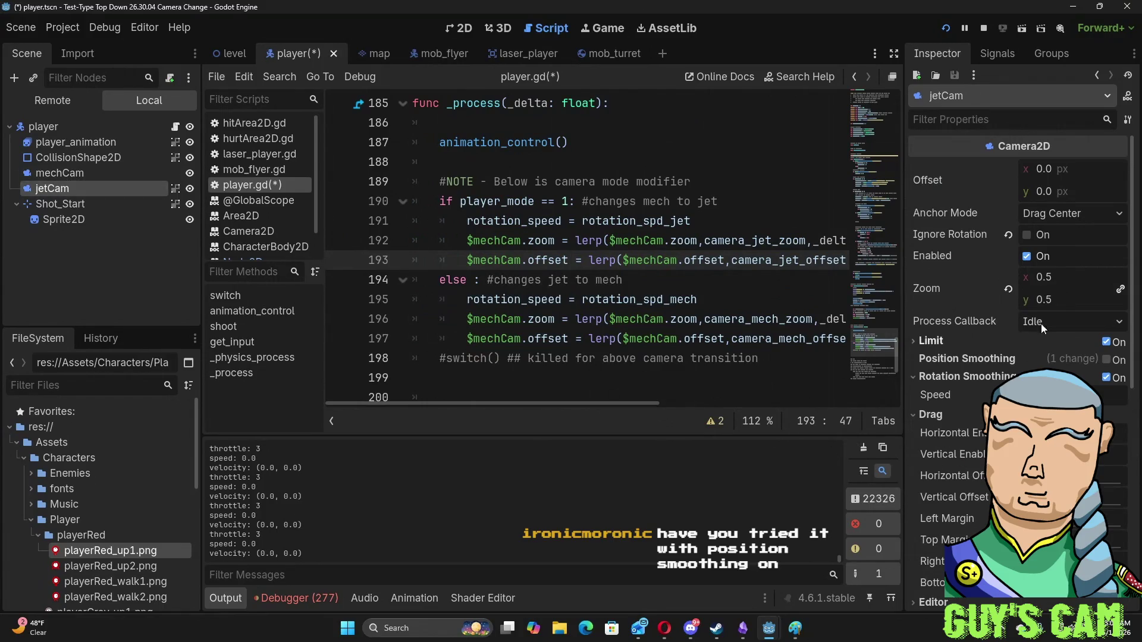
- Save and run the game, briefly toggle jetCam's Position Smoothing, then stop the test run
{"action": "scroll", "coordinate": [990, 298], "scroll_direction": "down", "scroll_amount": 3}
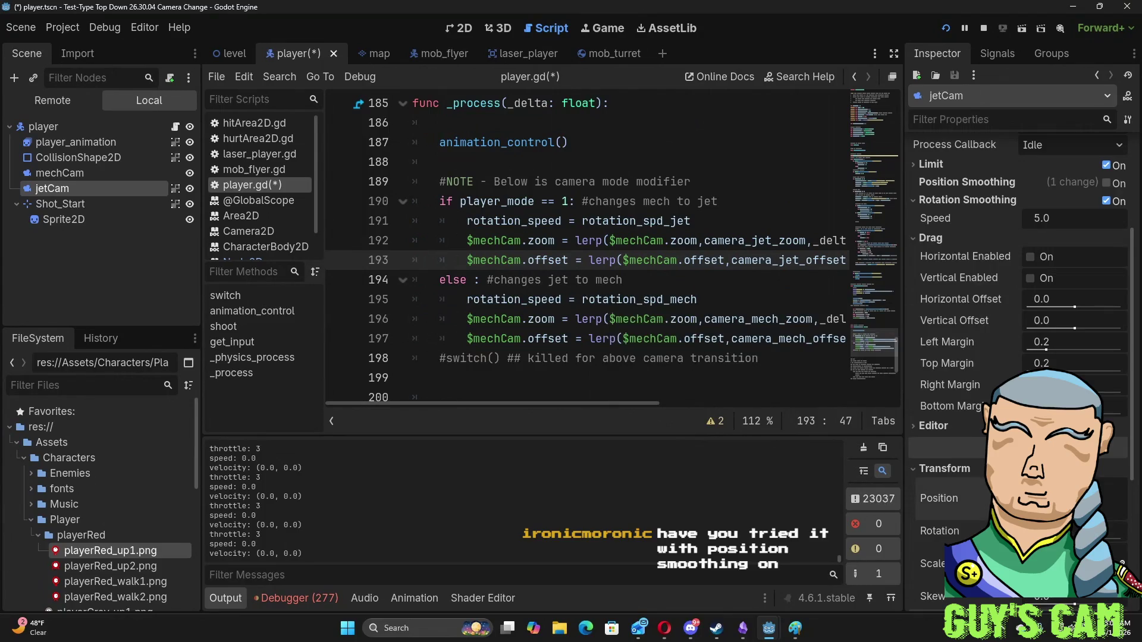
{"action": "key", "text": "F5"}
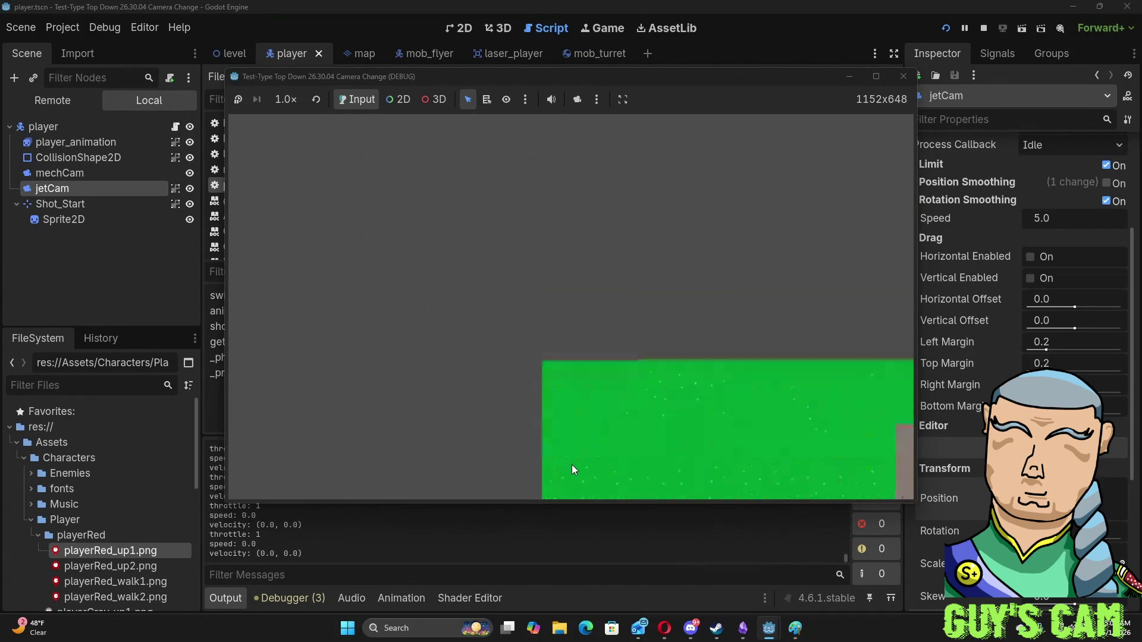
{"action": "left_click", "coordinate": [1108, 184]}
{"action": "left_click", "coordinate": [1107, 183]}
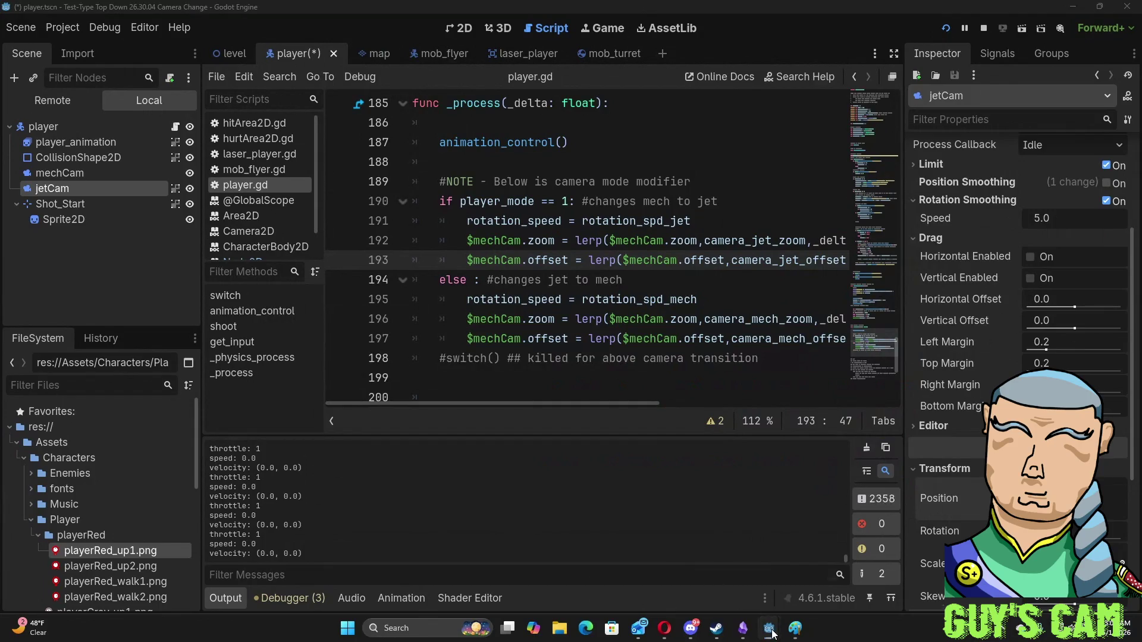
{"action": "mouse_move", "coordinate": [768, 628]}
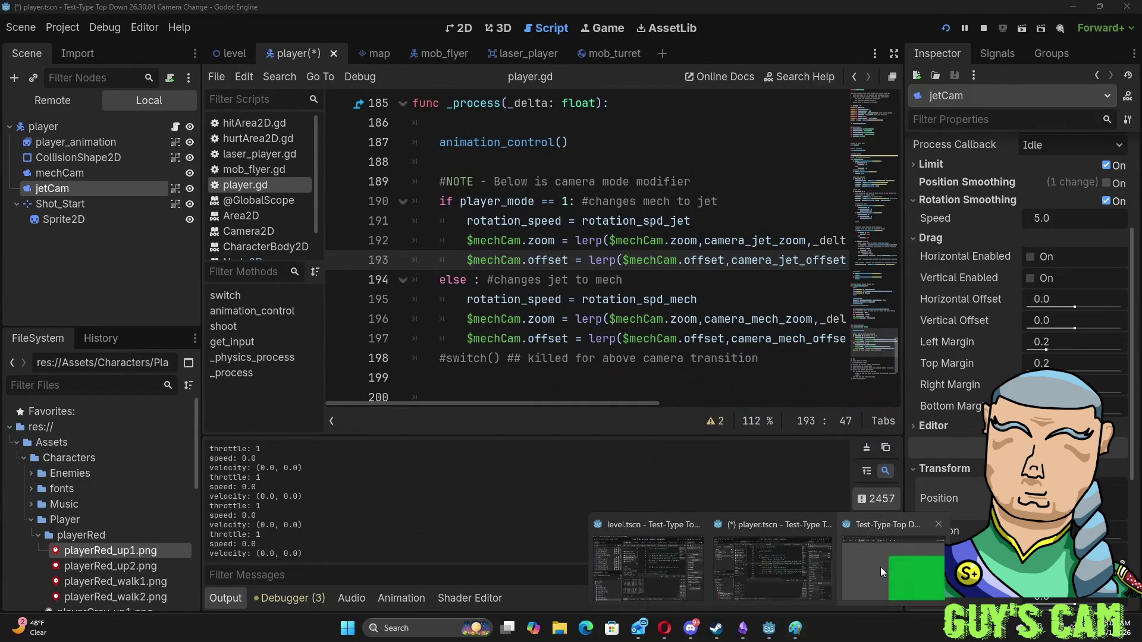
{"action": "left_click", "coordinate": [936, 528]}
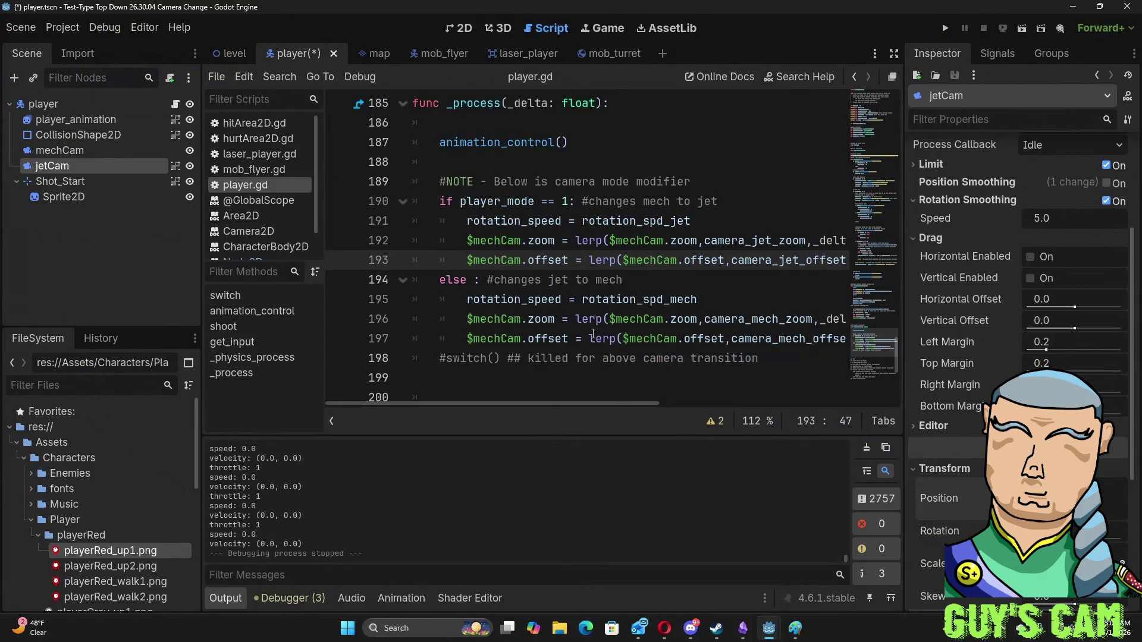
- Undo the offset edits so lines 193 and 197 lerp $mechCam.position again, then save and run
{"action": "left_click", "coordinate": [590, 338]}
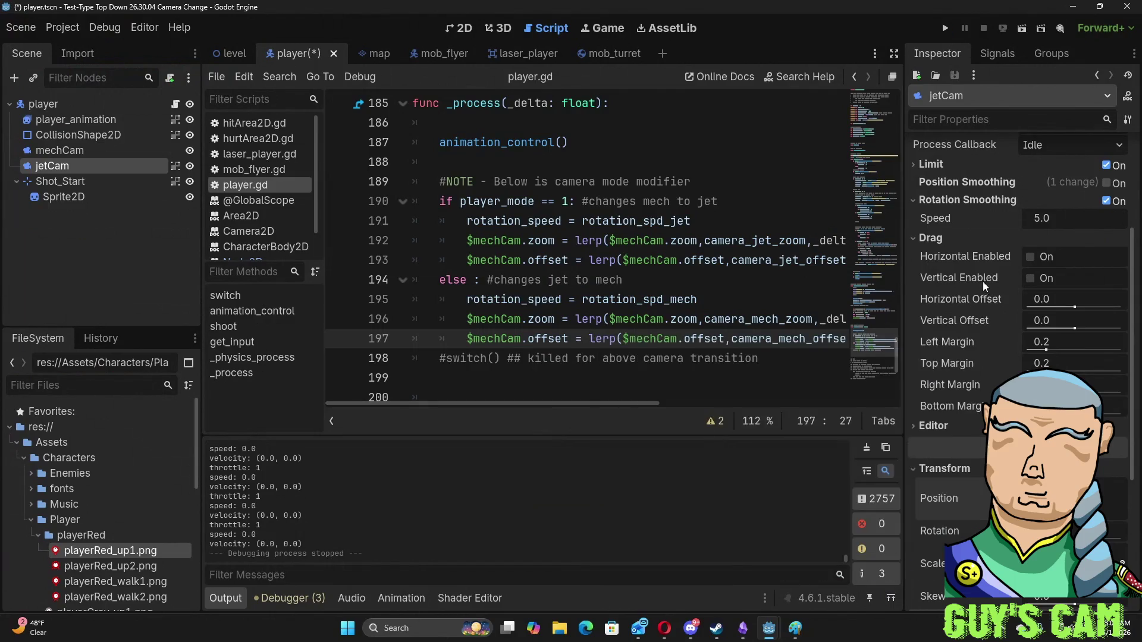
{"action": "scroll", "coordinate": [962, 173], "scroll_direction": "up", "scroll_amount": 4}
{"action": "mouse_move", "coordinate": [929, 181]}
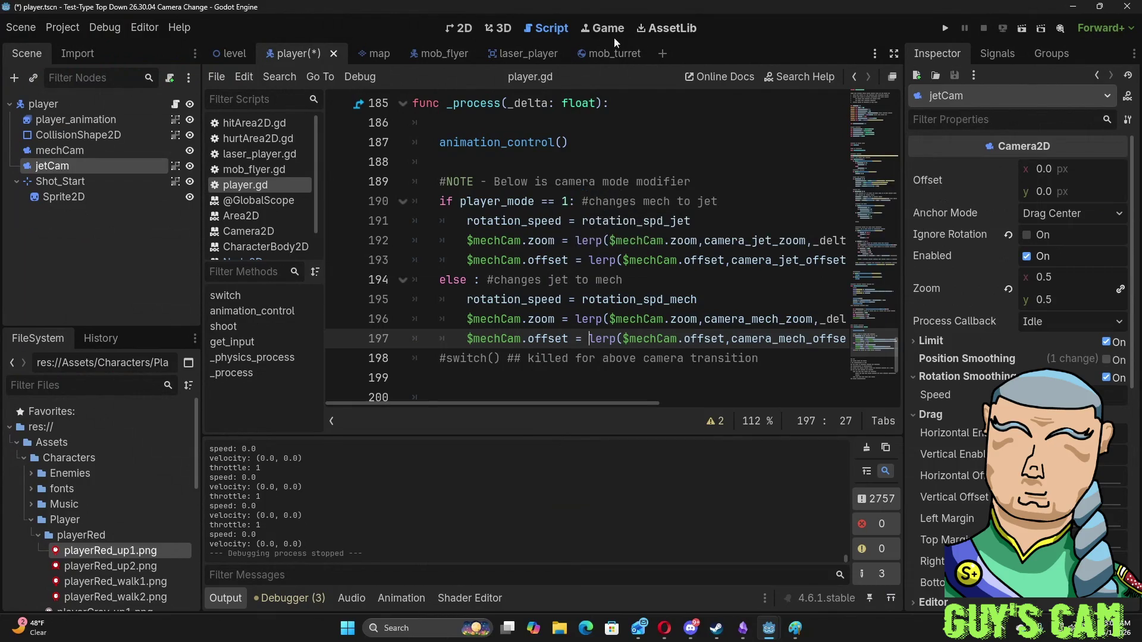
{"action": "left_click", "coordinate": [547, 279]}
{"action": "key", "text": "ctrl+z"}
{"action": "key", "text": "ctrl+z"}
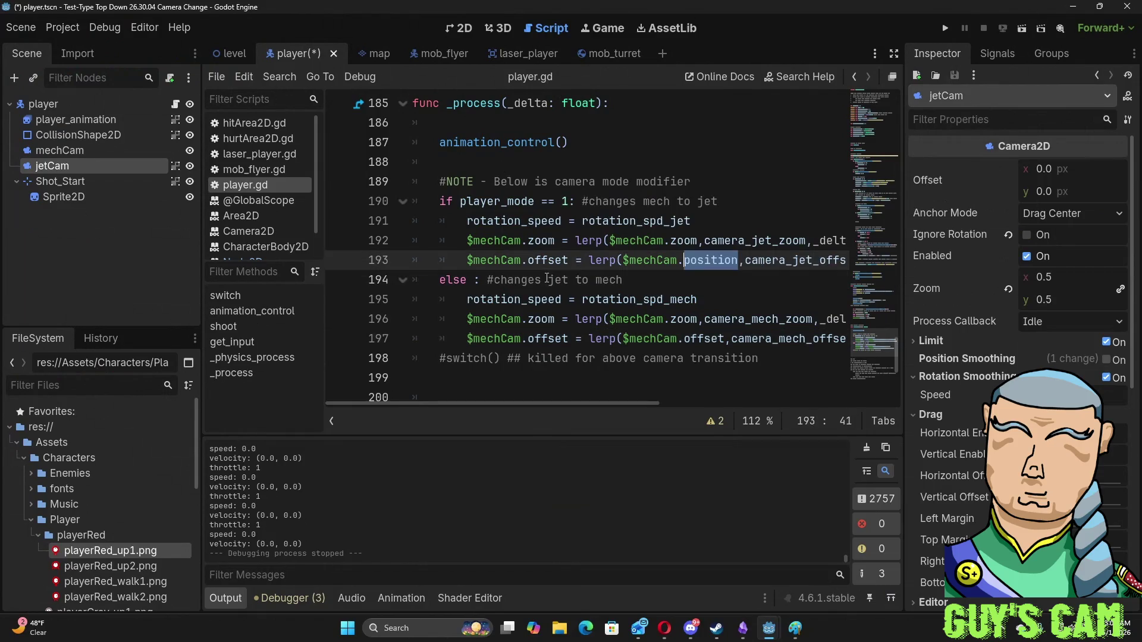
{"action": "key", "text": "ctrl+z"}
{"action": "key", "text": "ctrl+z"}
{"action": "key", "text": "ctrl+z"}
{"action": "key", "text": "ctrl+z"}
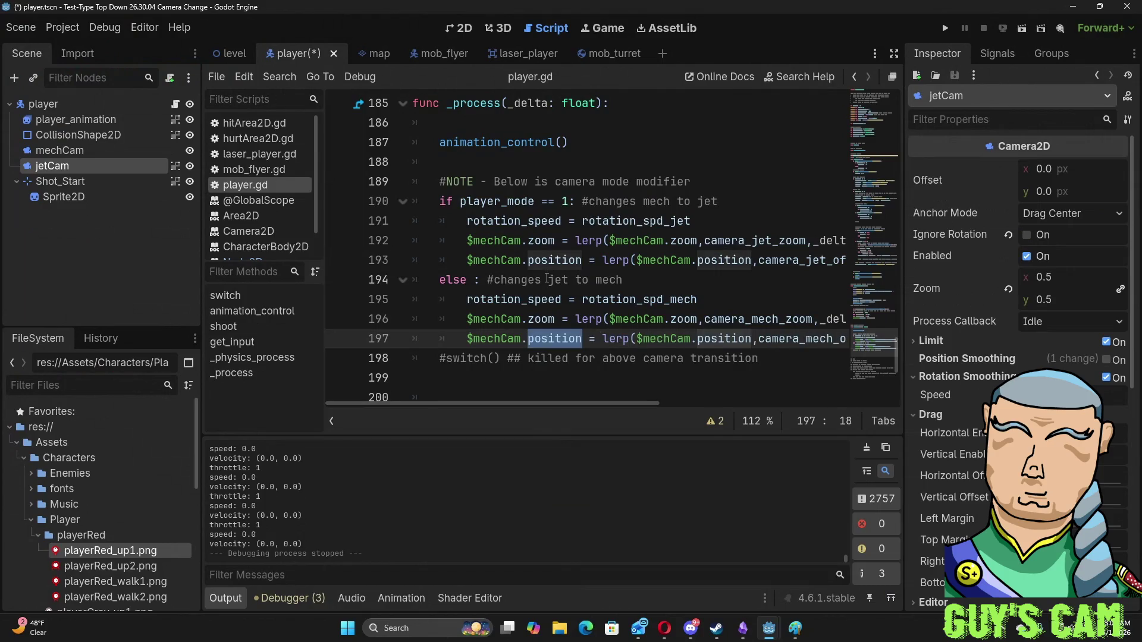
{"action": "key", "text": "F5"}
- Playtest the ship by throttling forward and turning right, then stop the game
{"action": "key", "text": "w"}
{"action": "key", "text": "d"}
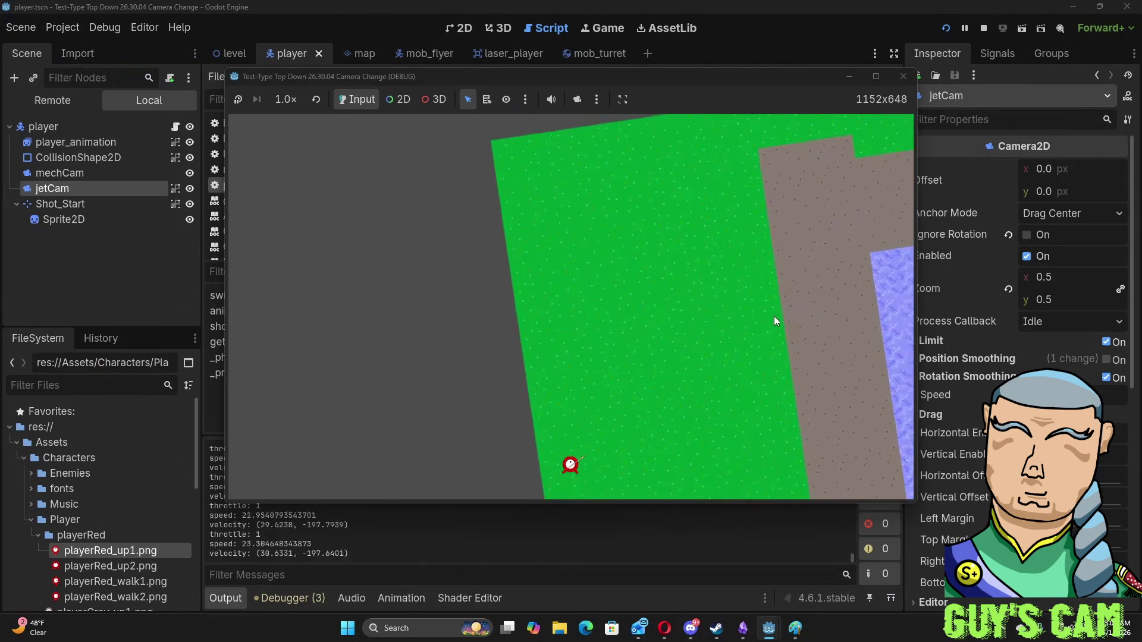
{"action": "key", "text": "d"}
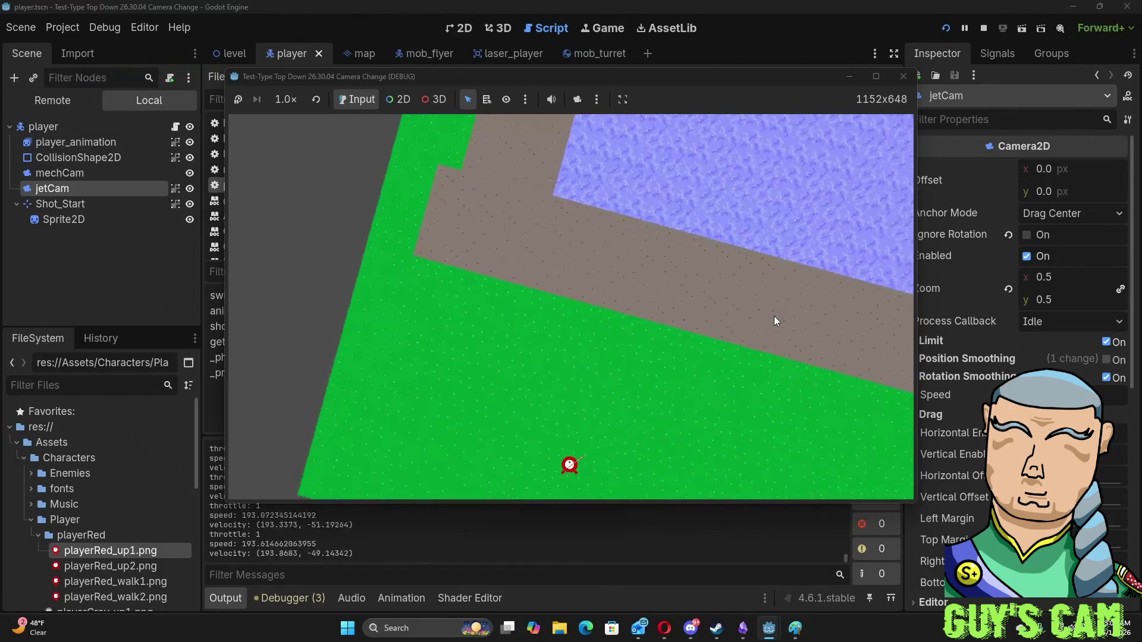
{"action": "key", "text": "d"}
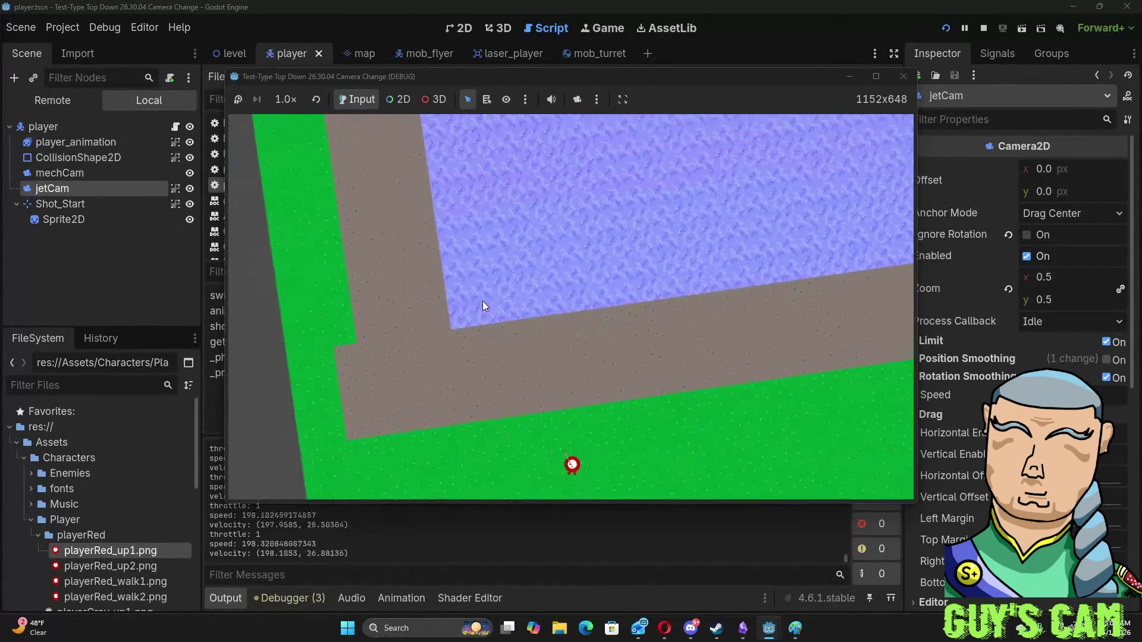
{"action": "key", "text": "d"}
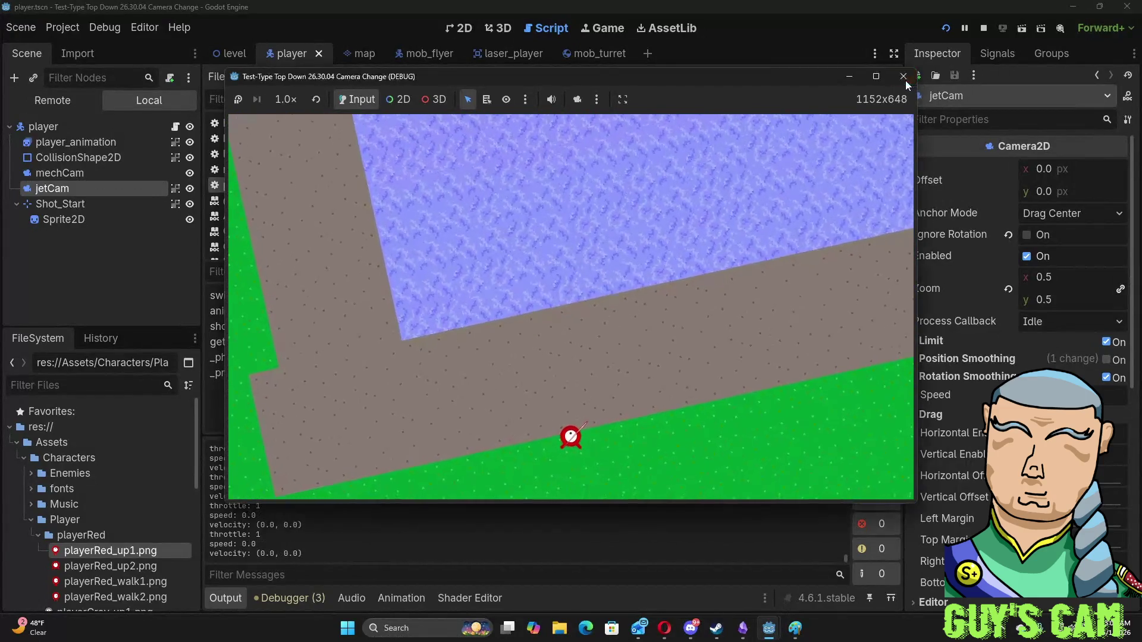
{"action": "left_click", "coordinate": [905, 81]}
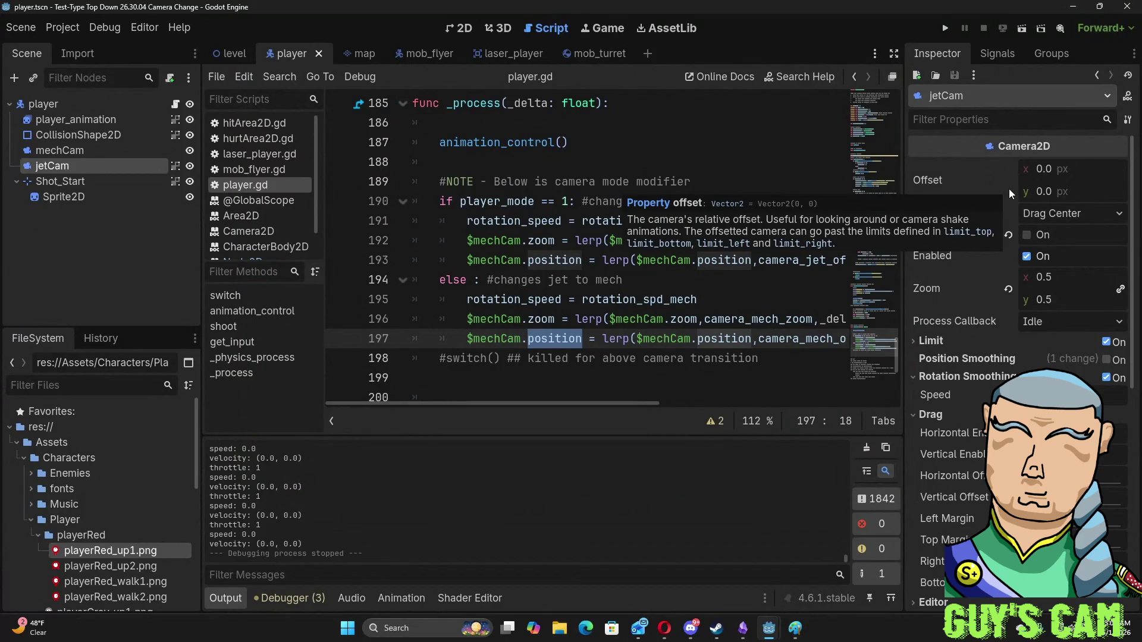
- Add the comment '#maybe use OFFSET to shake camera on hit' above the #switch() line
{"action": "left_click", "coordinate": [613, 371]}
{"action": "left_click", "coordinate": [434, 356]}
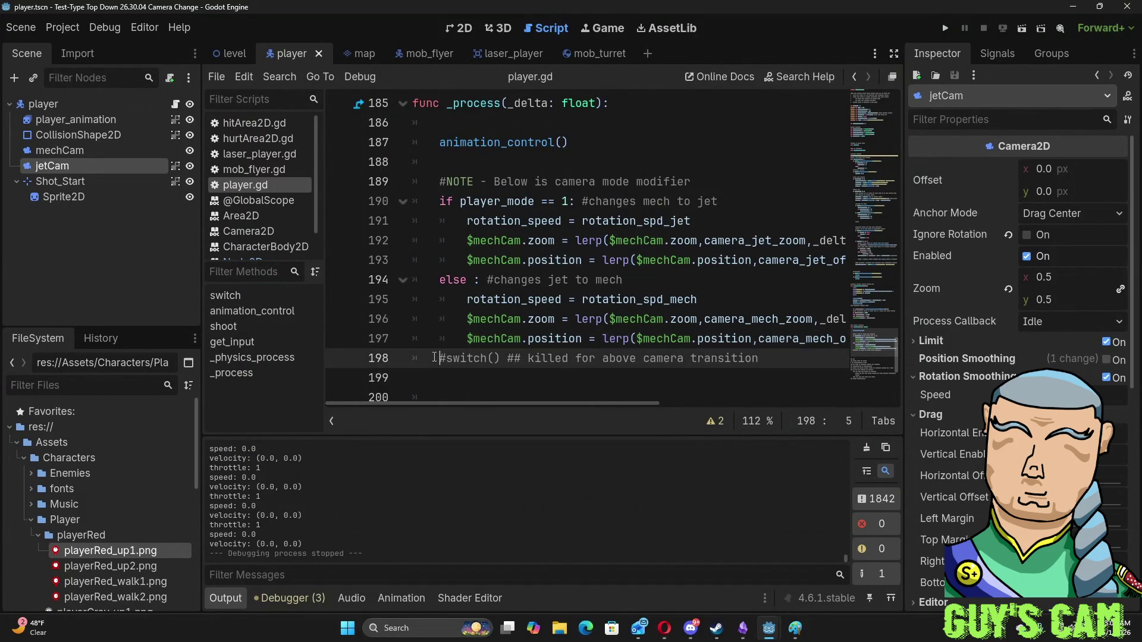
{"action": "key", "text": "Return"}
{"action": "key", "text": "Return"}
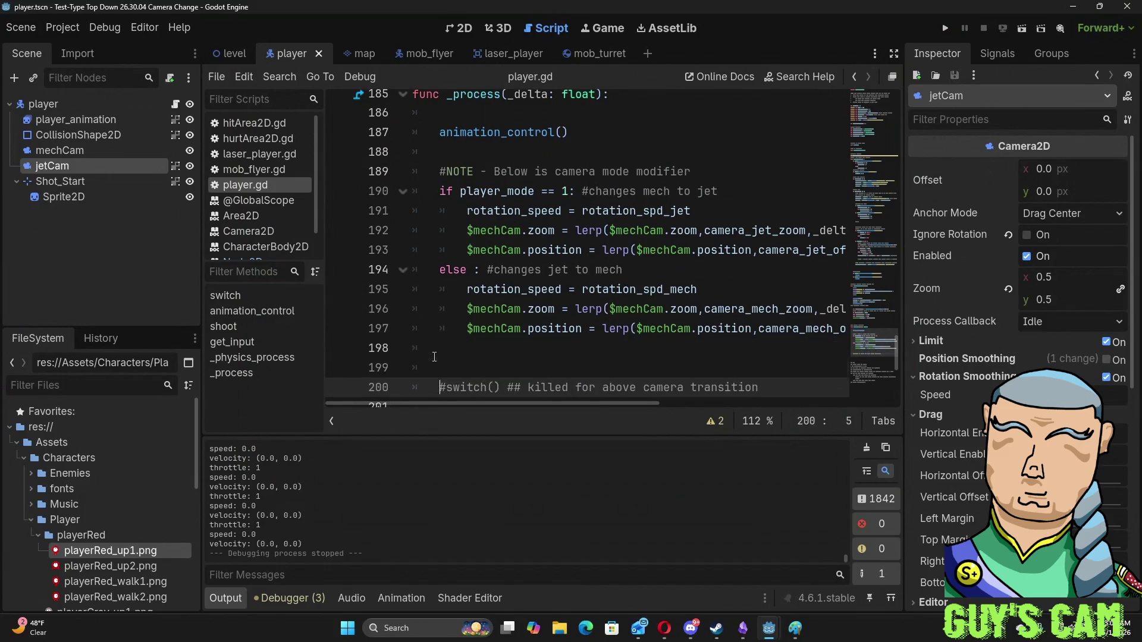
{"action": "key", "text": "Up"}
{"action": "key", "text": "Up"}
{"action": "type", "text": "#"}
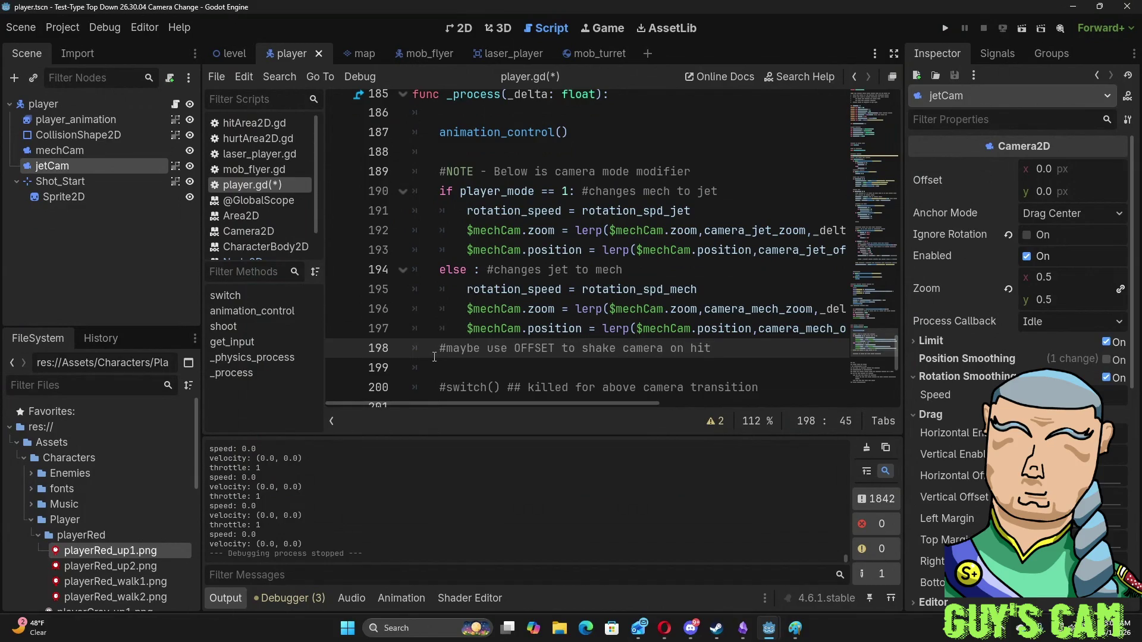
- Enable Position Smoothing on jetCam and relaunch the game
{"action": "left_click", "coordinate": [640, 246]}
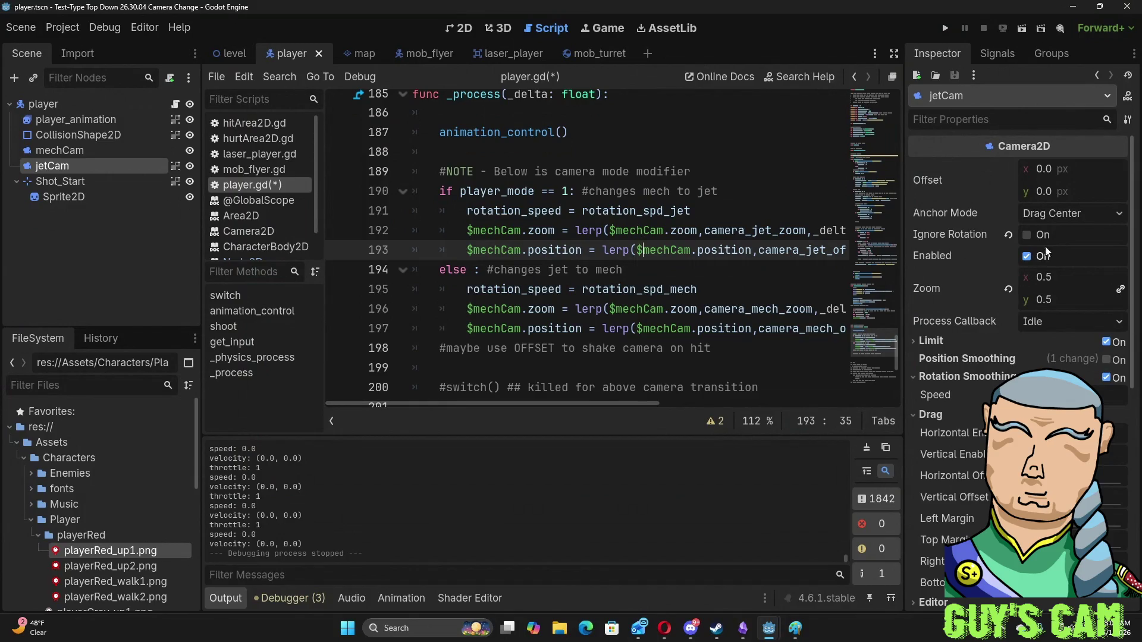
{"action": "left_click", "coordinate": [1107, 361]}
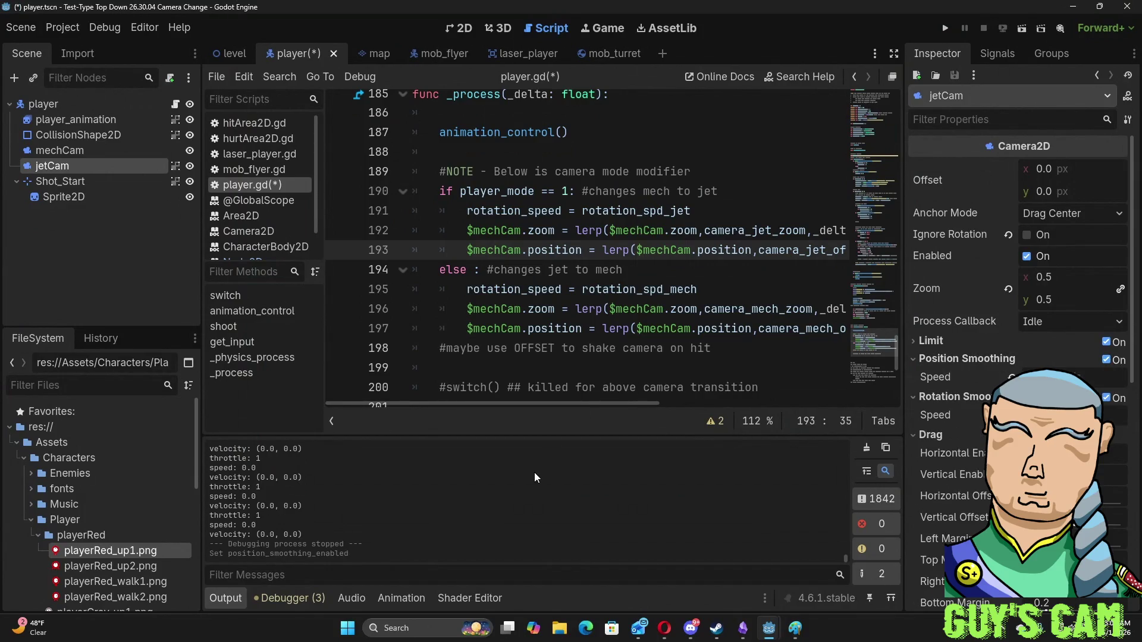
{"action": "key", "text": "F5"}
- Fly the ship forward and turn it right, then raise the throttle to top speed and cut it to a stop
{"action": "key", "text": "w"}
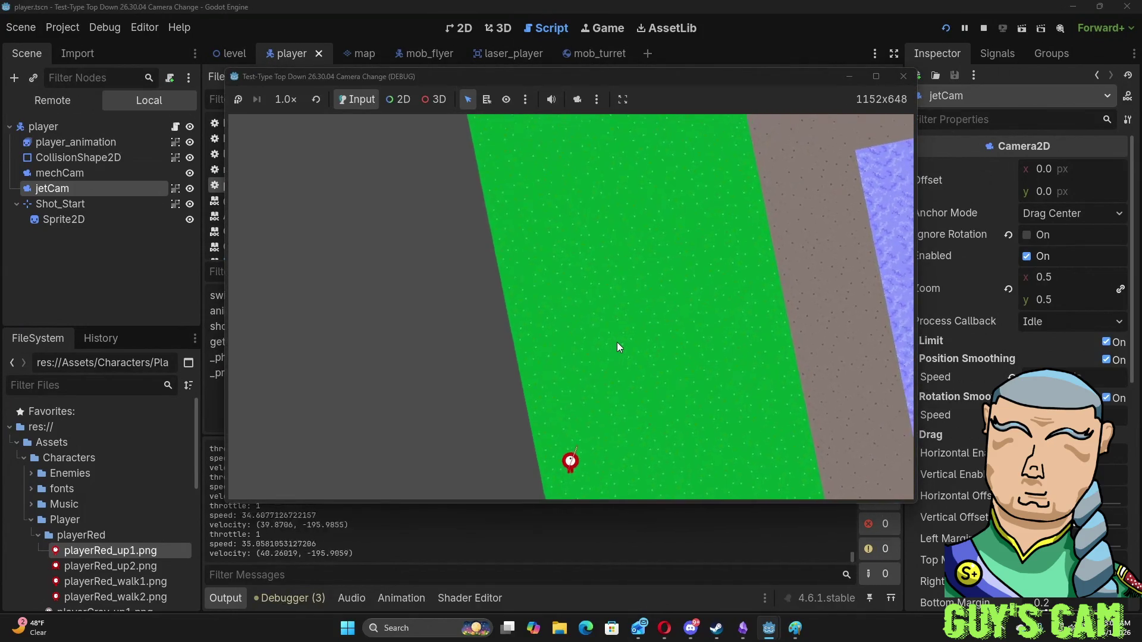
{"action": "key", "text": "d"}
{"action": "key", "text": "w"}
{"action": "key", "text": "w"}
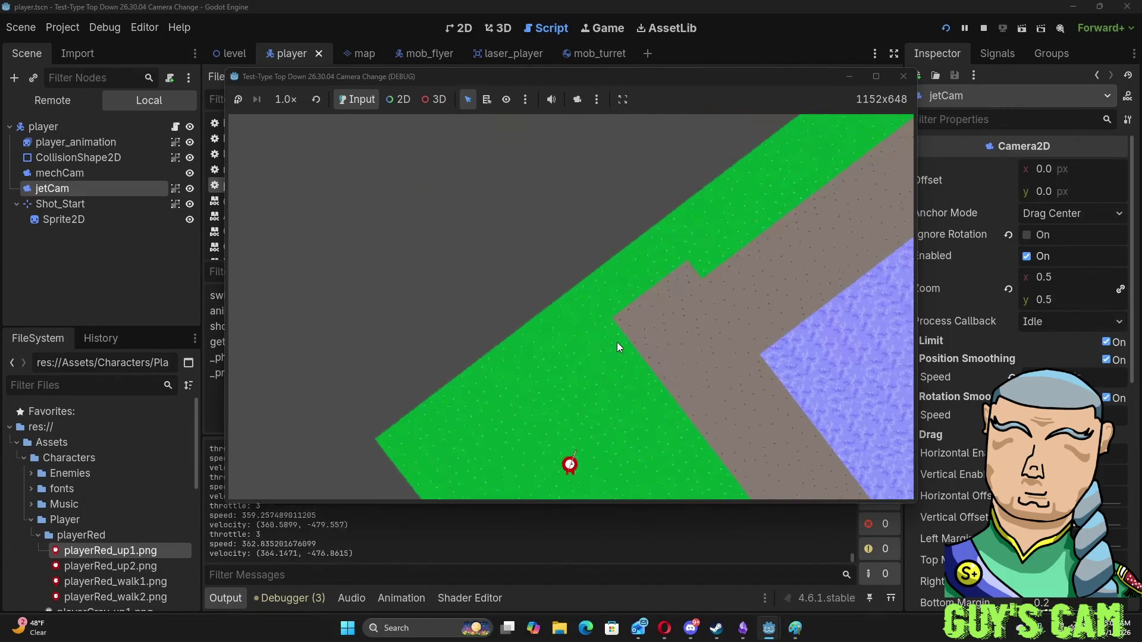
{"action": "key", "text": "d"}
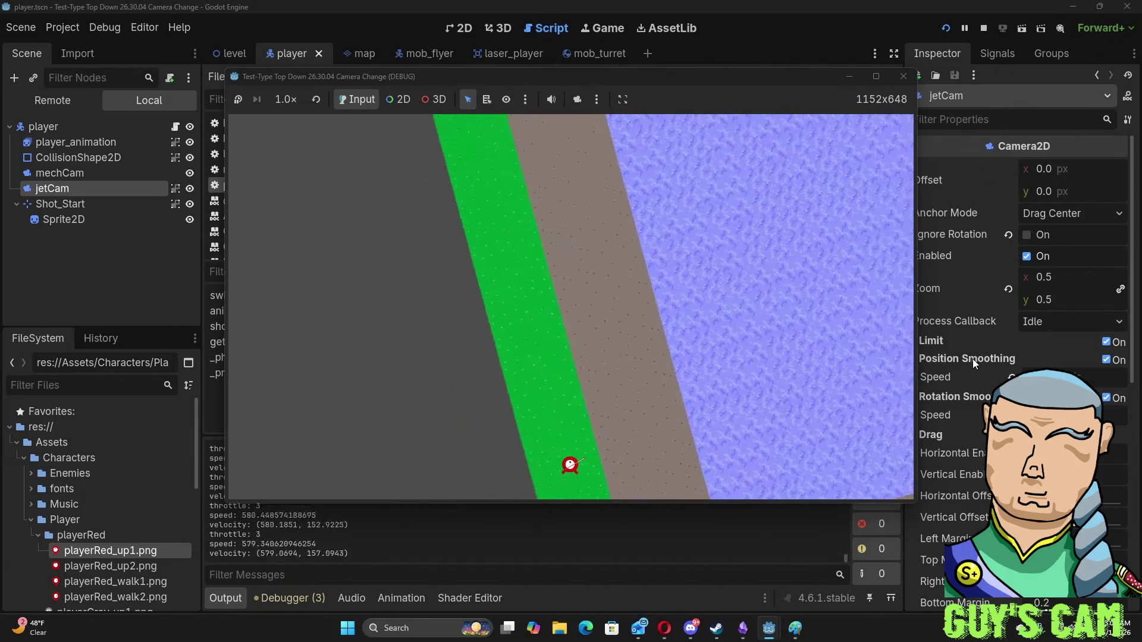
{"action": "key", "text": "d"}
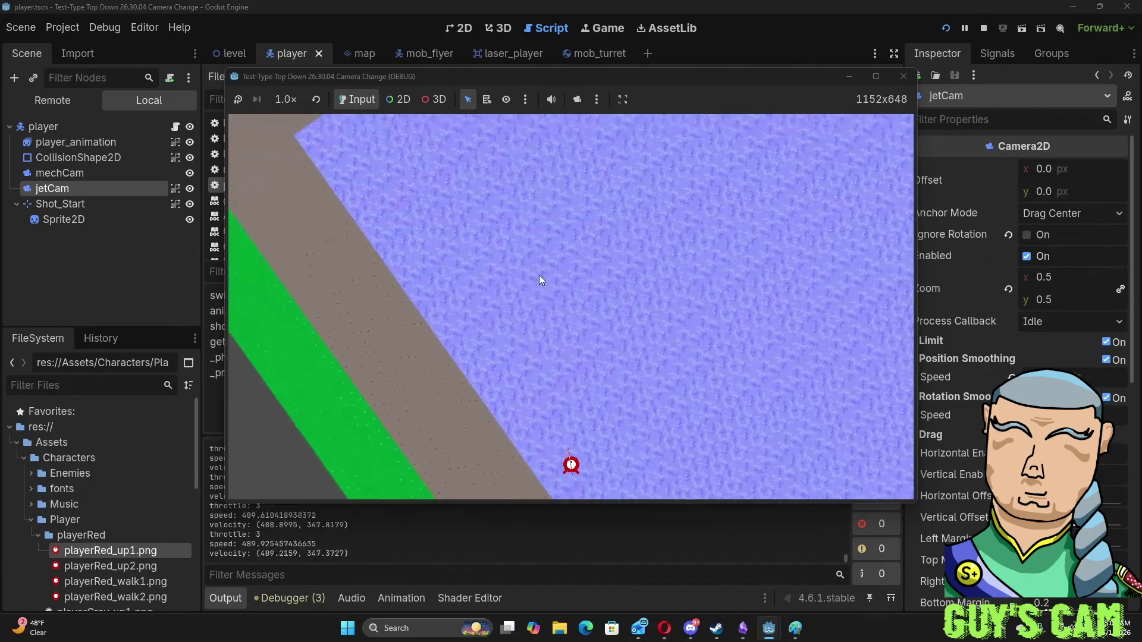
{"action": "key", "text": "s"}
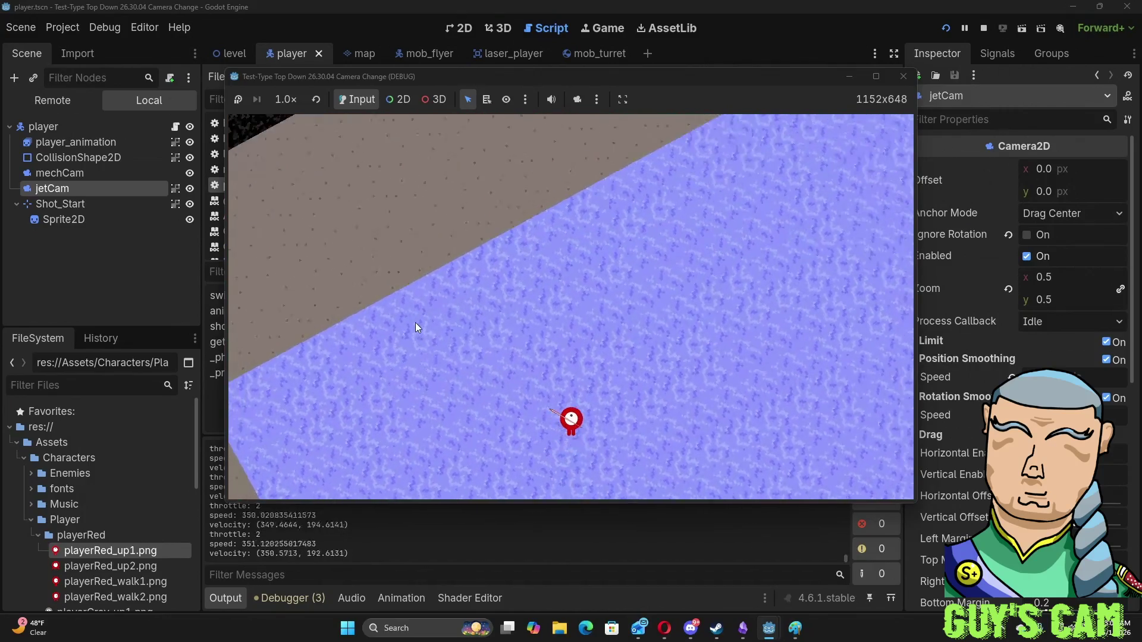
{"action": "key", "text": "w"}
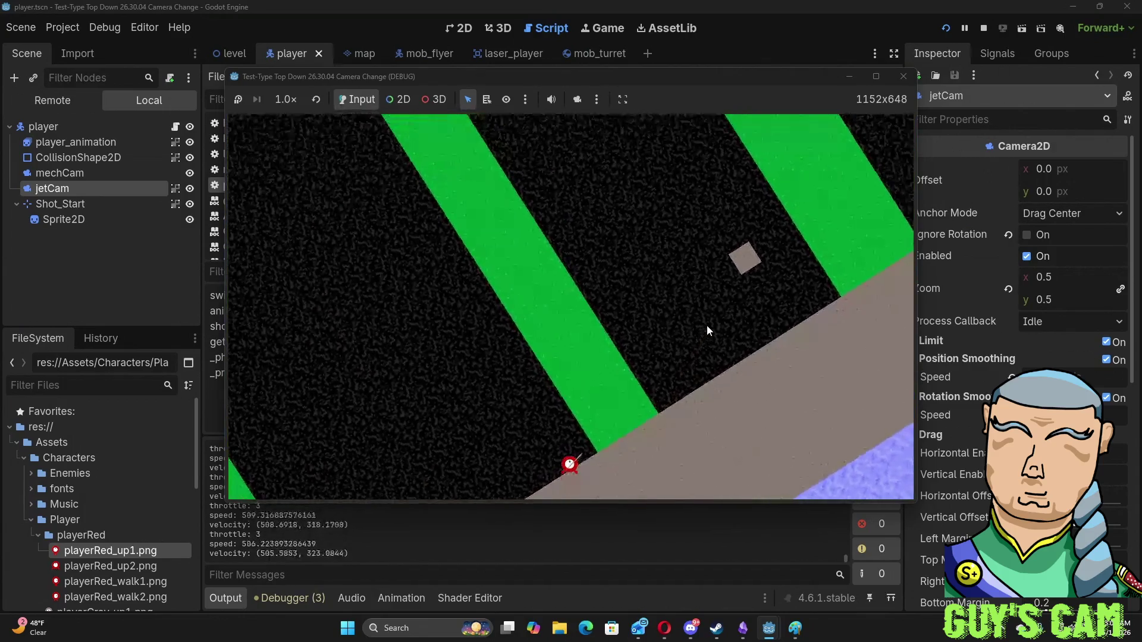
{"action": "key", "text": "s"}
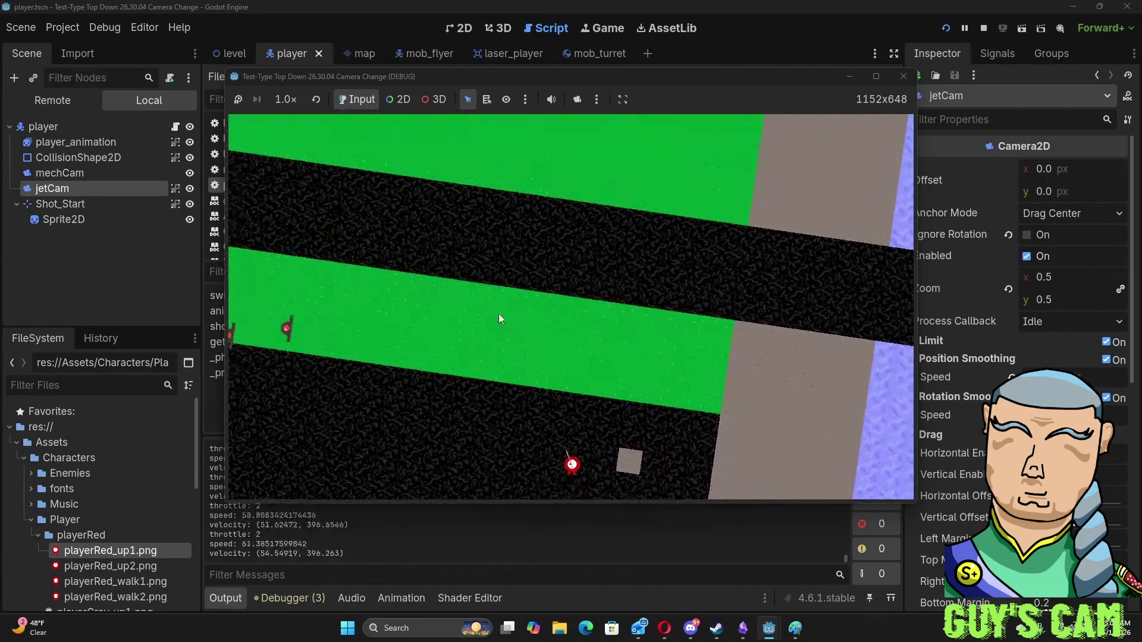
{"action": "key", "text": "a"}
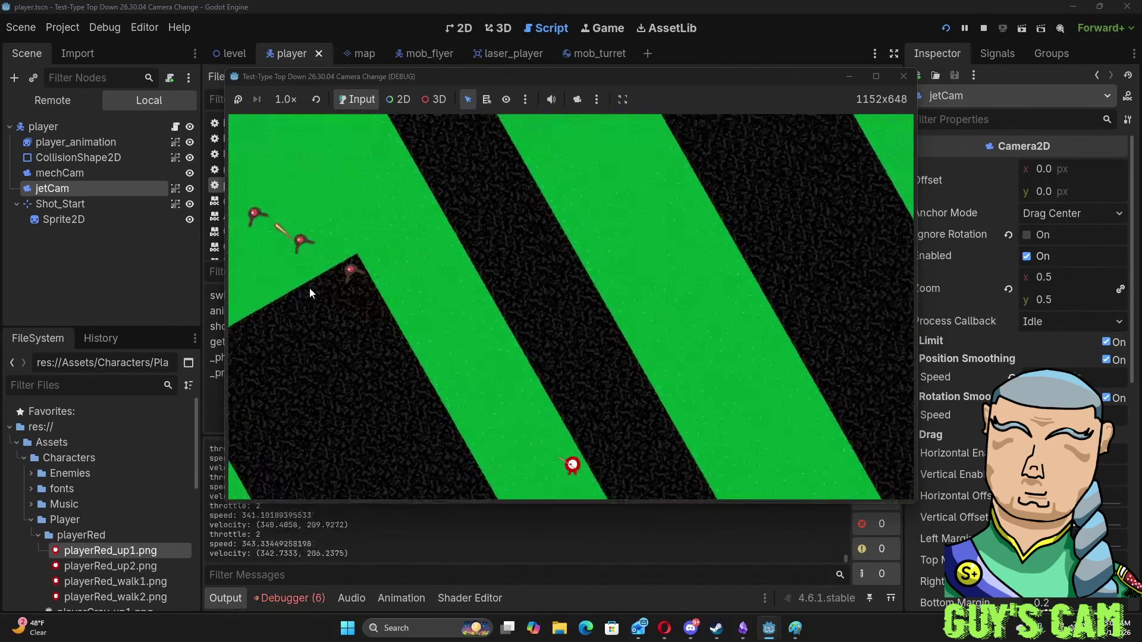
{"action": "key", "text": "d"}
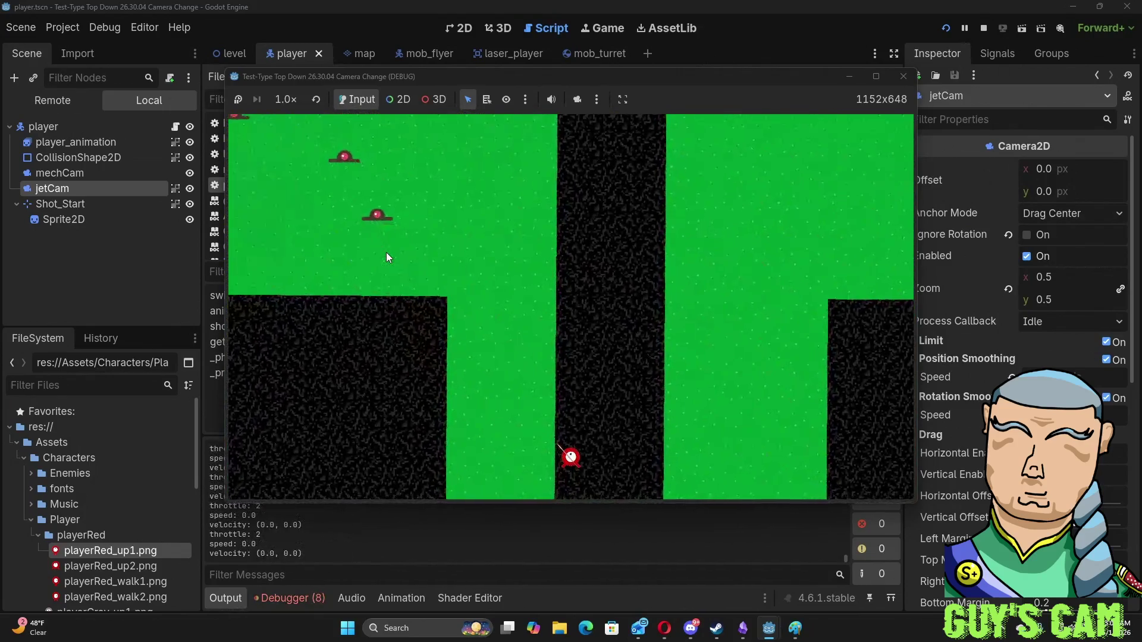
- Fly a long left-turning loop, raising and lowering the throttle along the way
{"action": "key", "text": "d"}
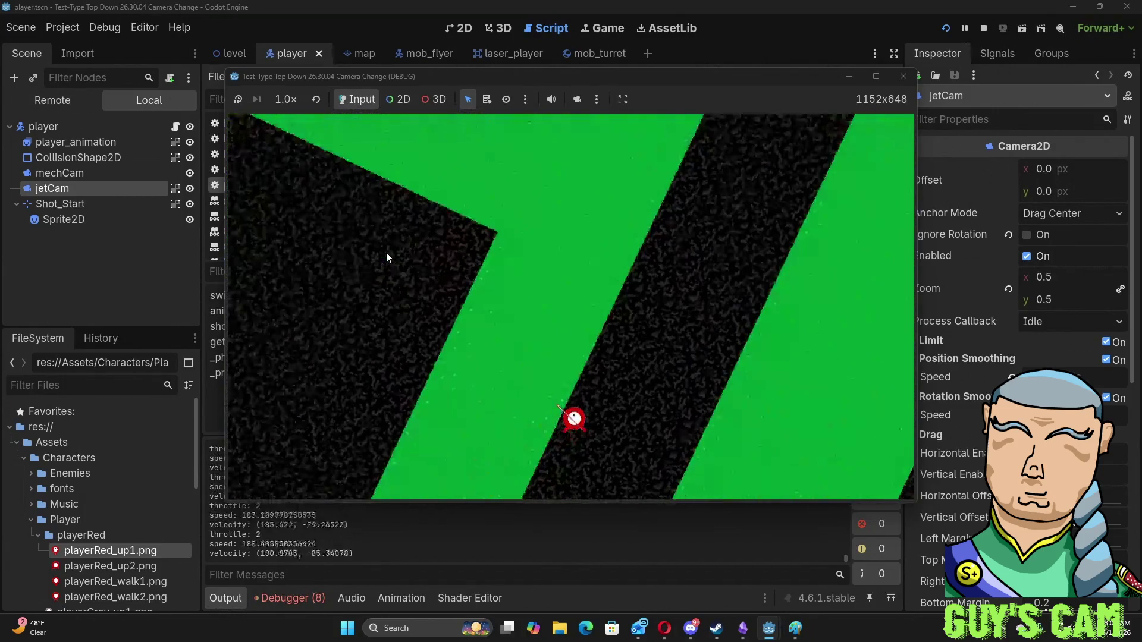
{"action": "key", "text": "a"}
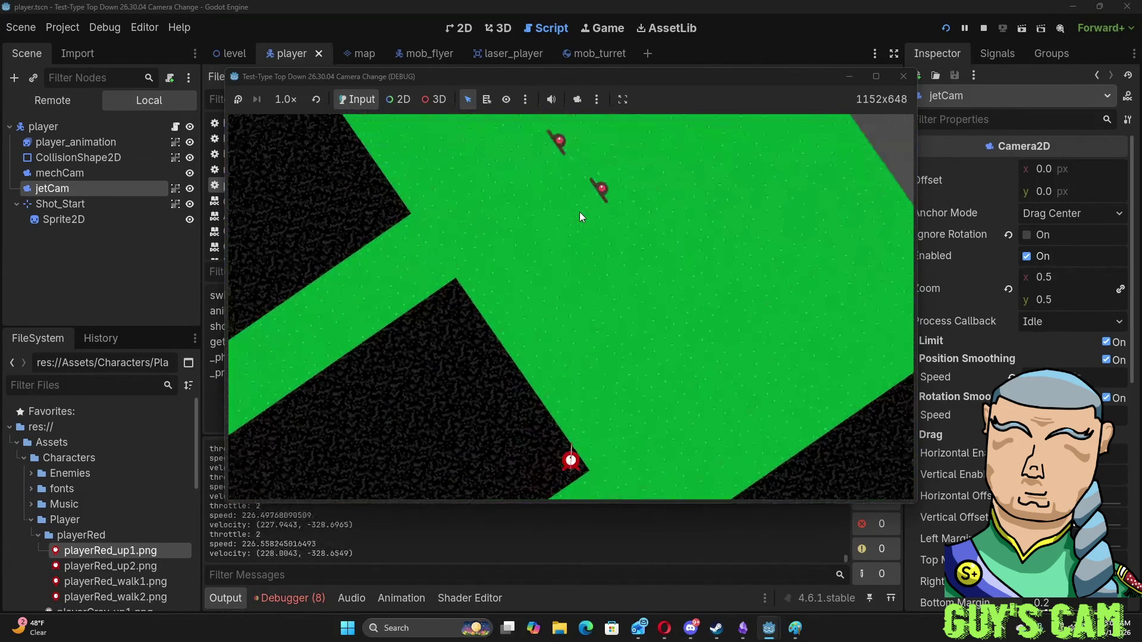
{"action": "key", "text": "a"}
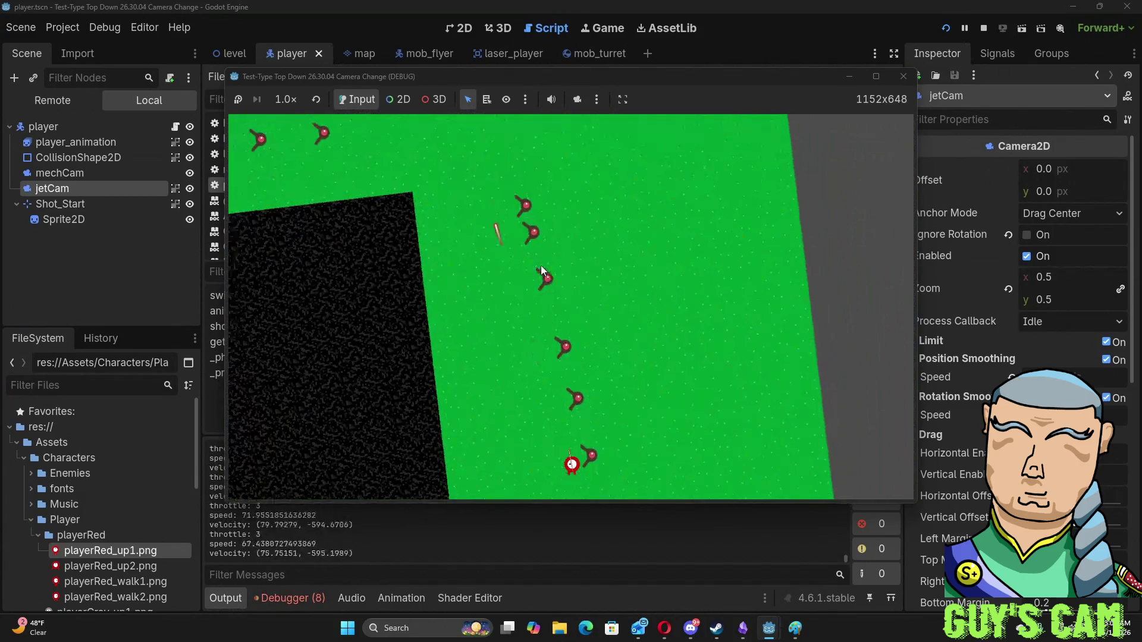
{"action": "key", "text": "a"}
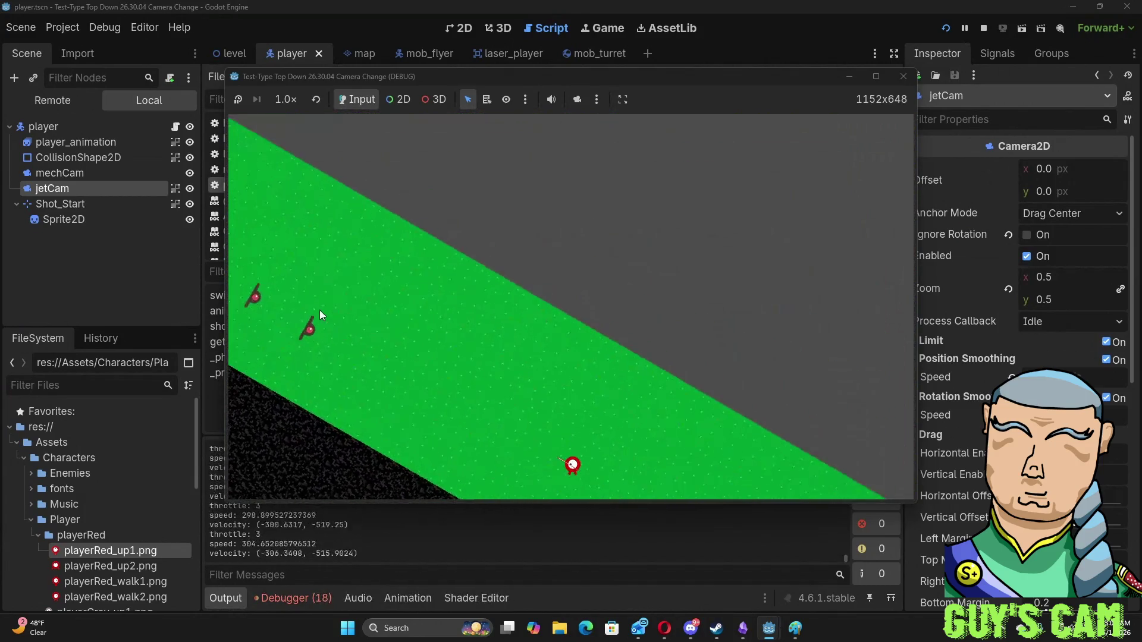
{"action": "key", "text": "a"}
{"action": "key", "text": "a"}
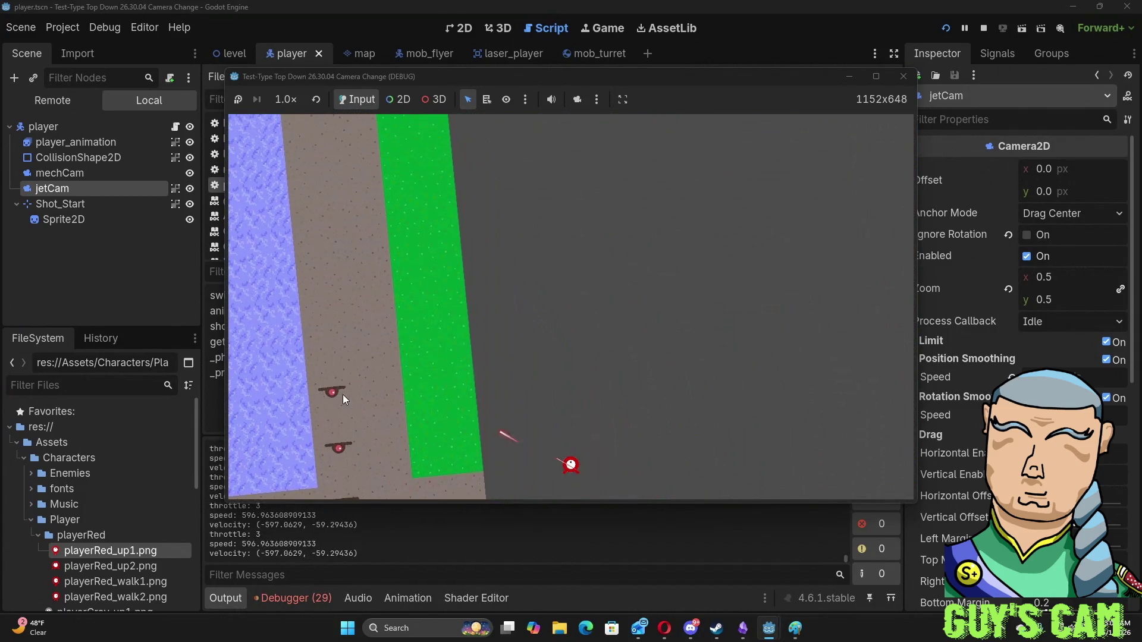
{"action": "key", "text": "a"}
{"action": "key", "text": "s"}
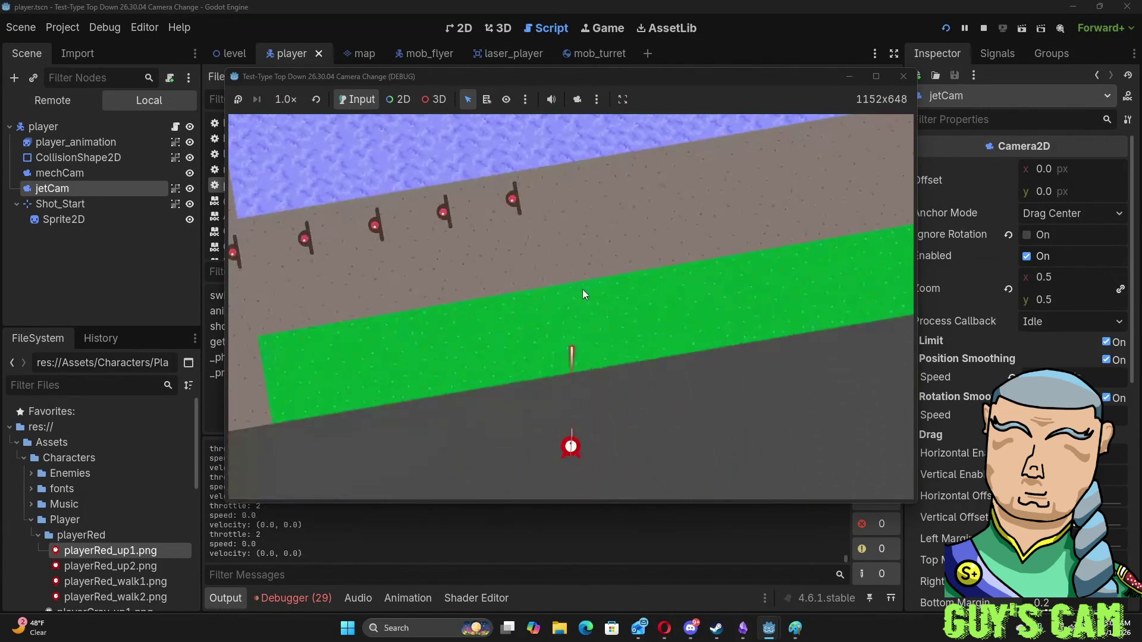
{"action": "key", "text": "a"}
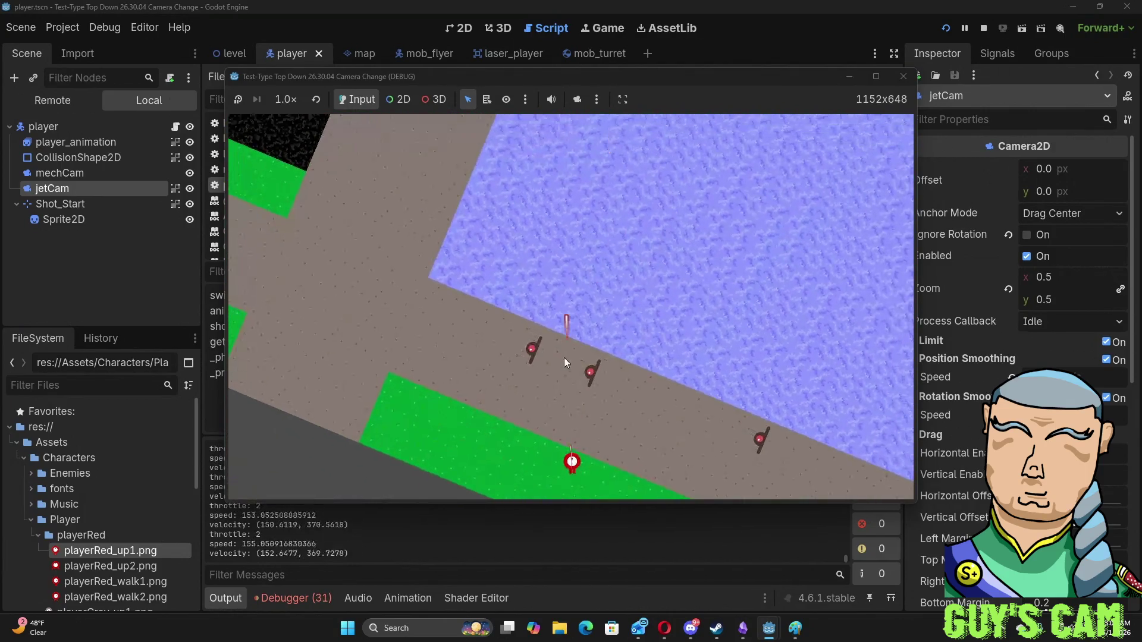
{"action": "key", "text": "w"}
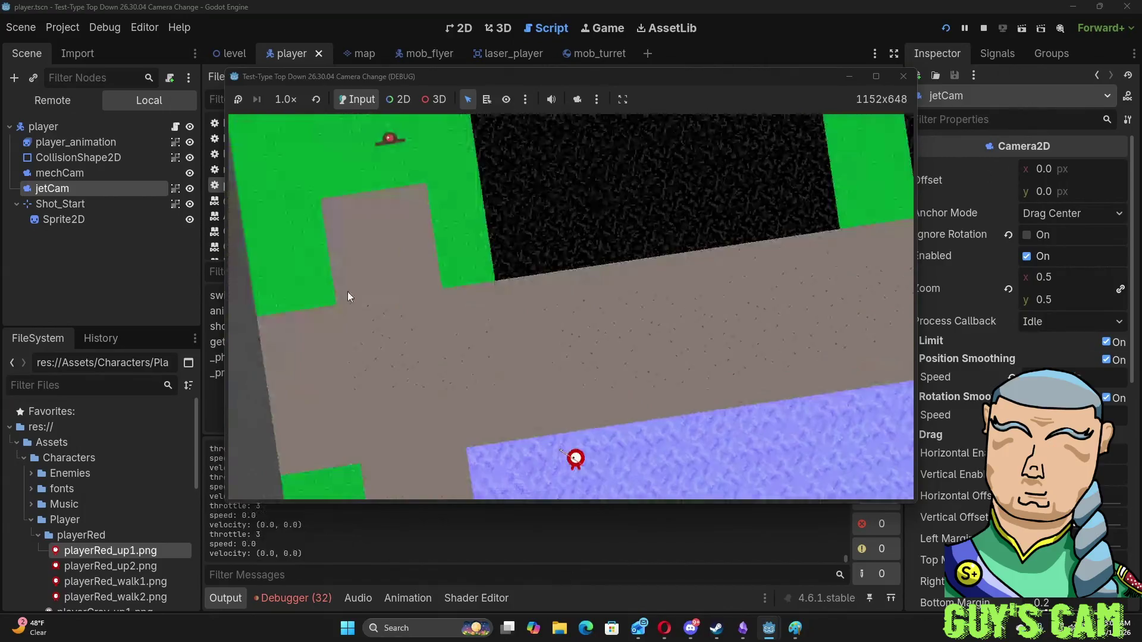
{"action": "key", "text": "d"}
{"action": "key", "text": "s"}
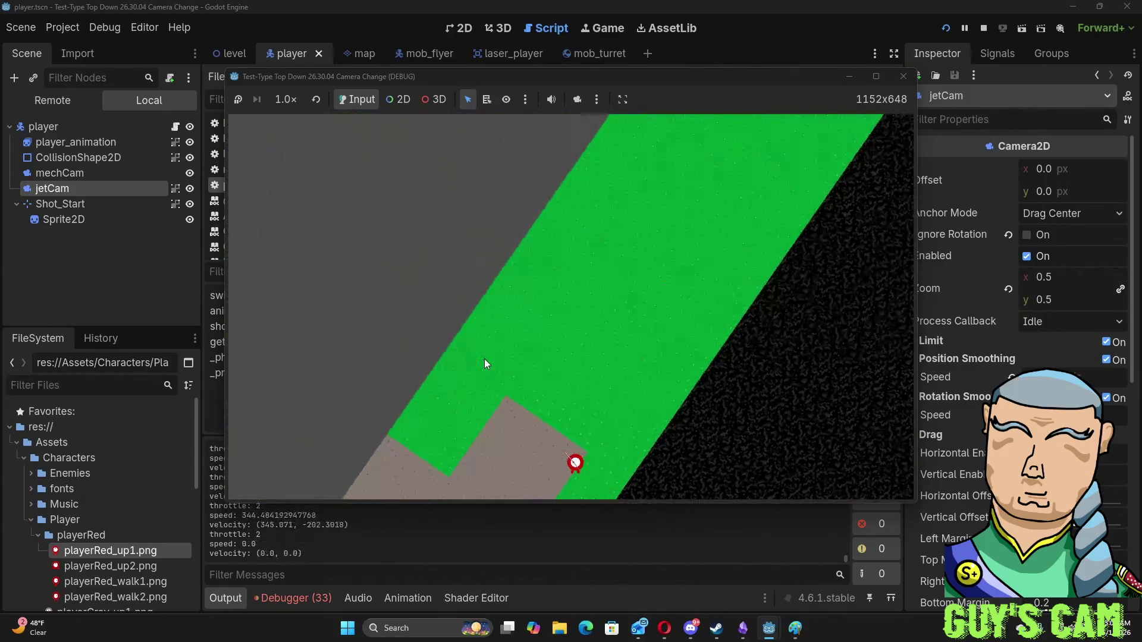
{"action": "key", "text": "a"}
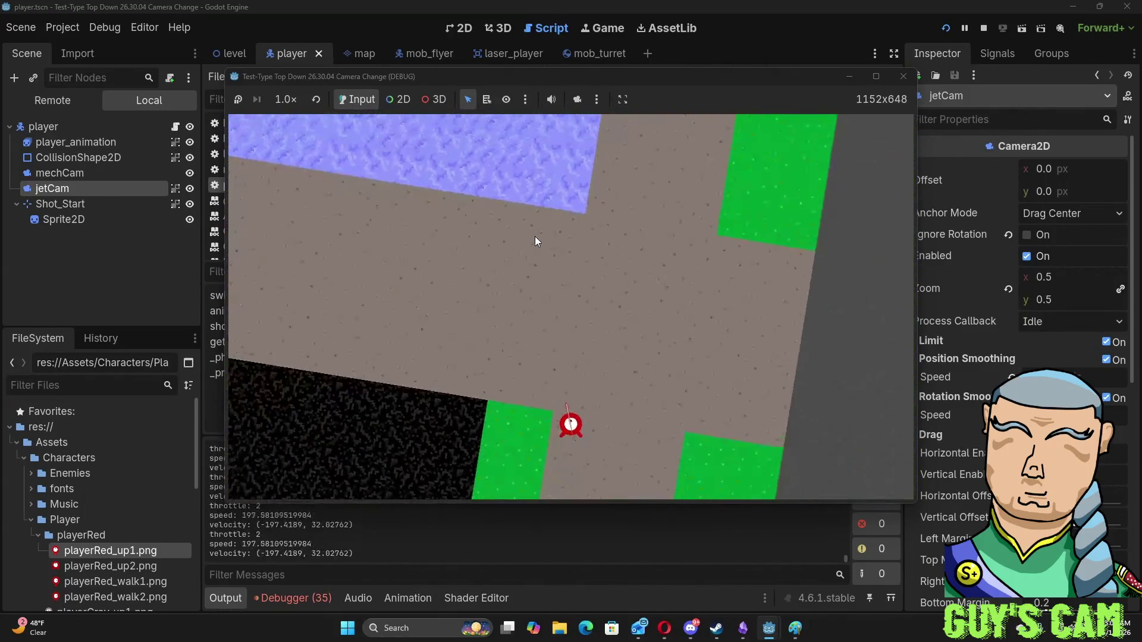
{"action": "key", "text": "w"}
{"action": "key", "text": "d"}
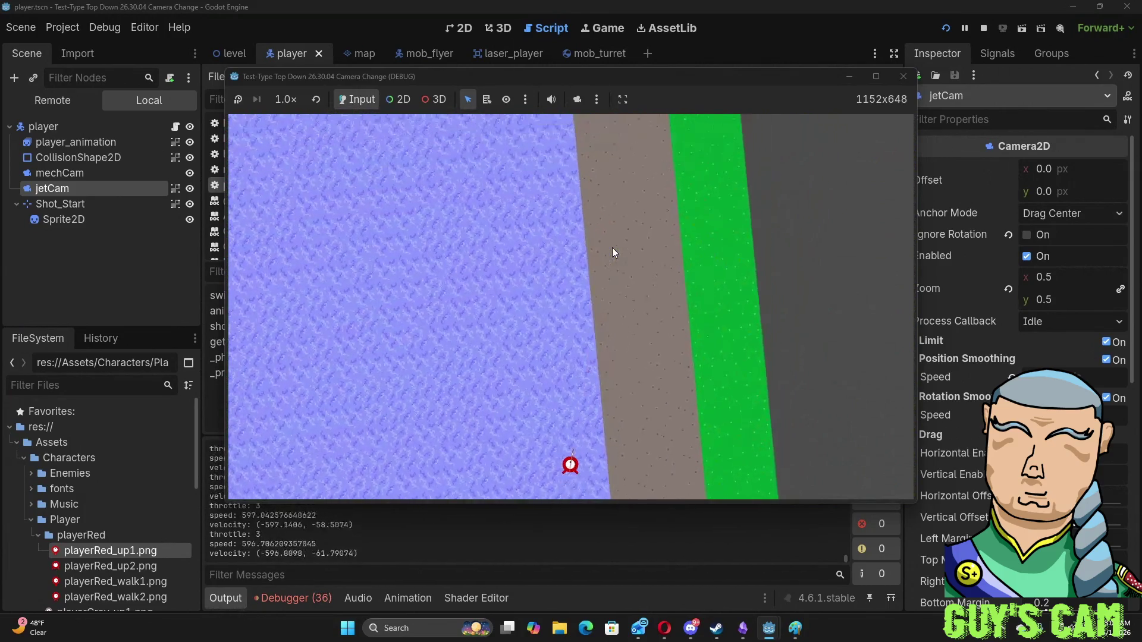
{"action": "key", "text": "a"}
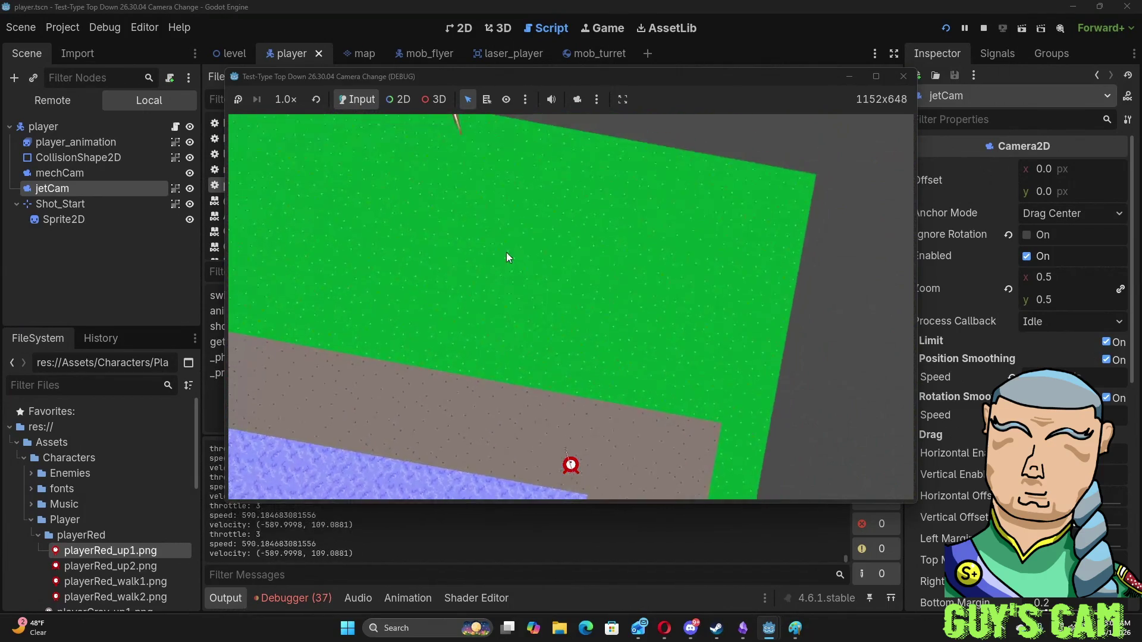
{"action": "key", "text": "a"}
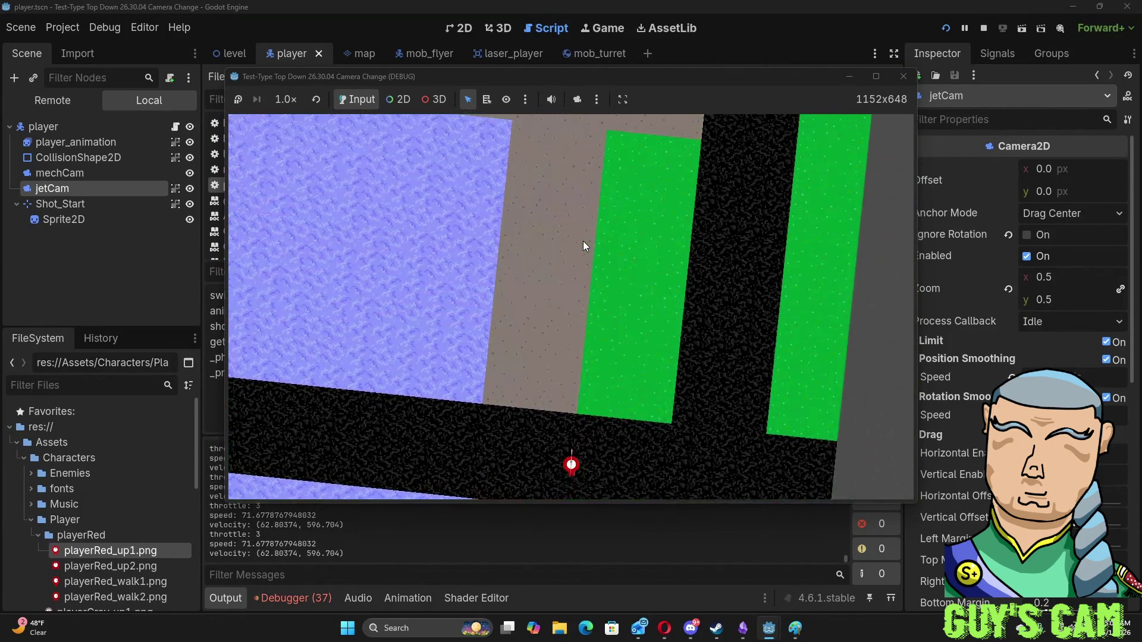
- Keep flying the ship with right turns and forward throttle across the map, then stop the game
{"action": "key", "text": "s"}
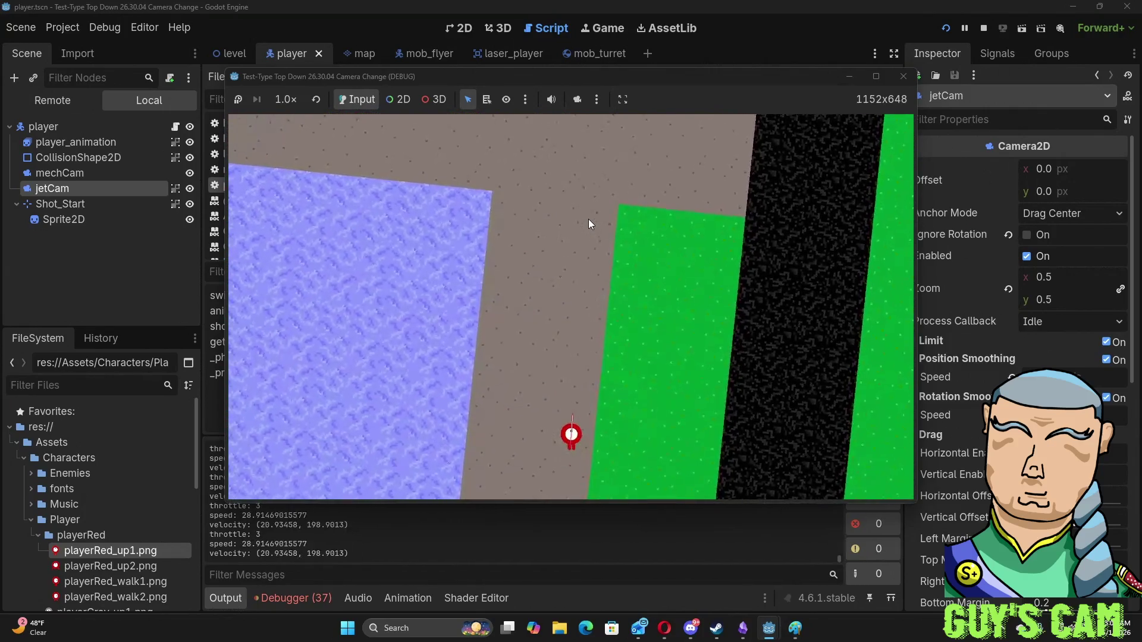
{"action": "key", "text": "w"}
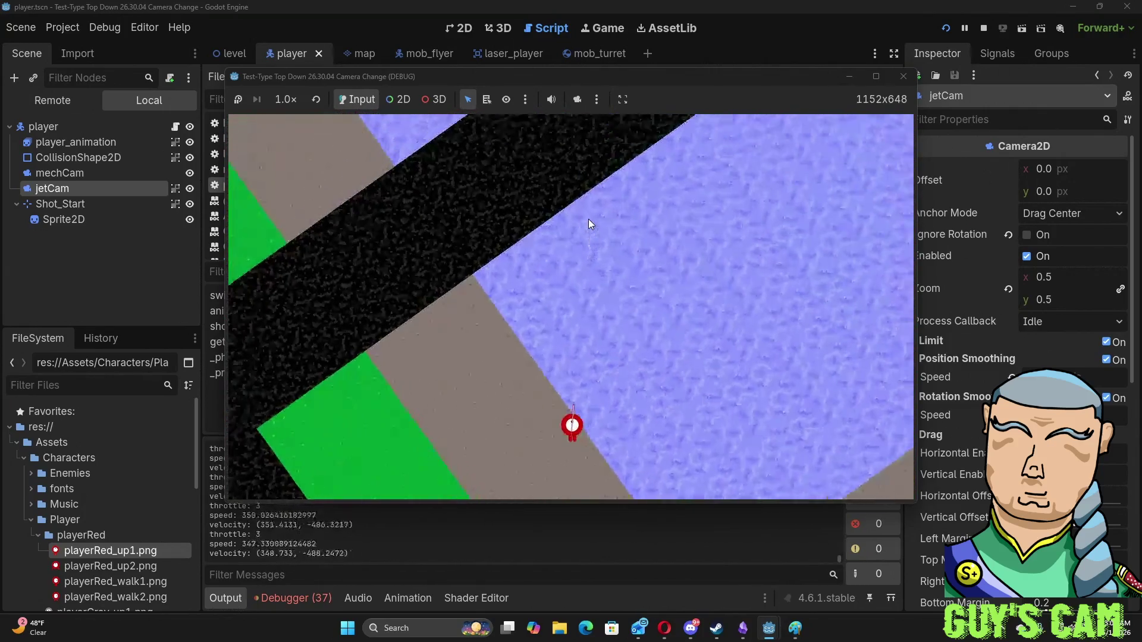
{"action": "key", "text": "a"}
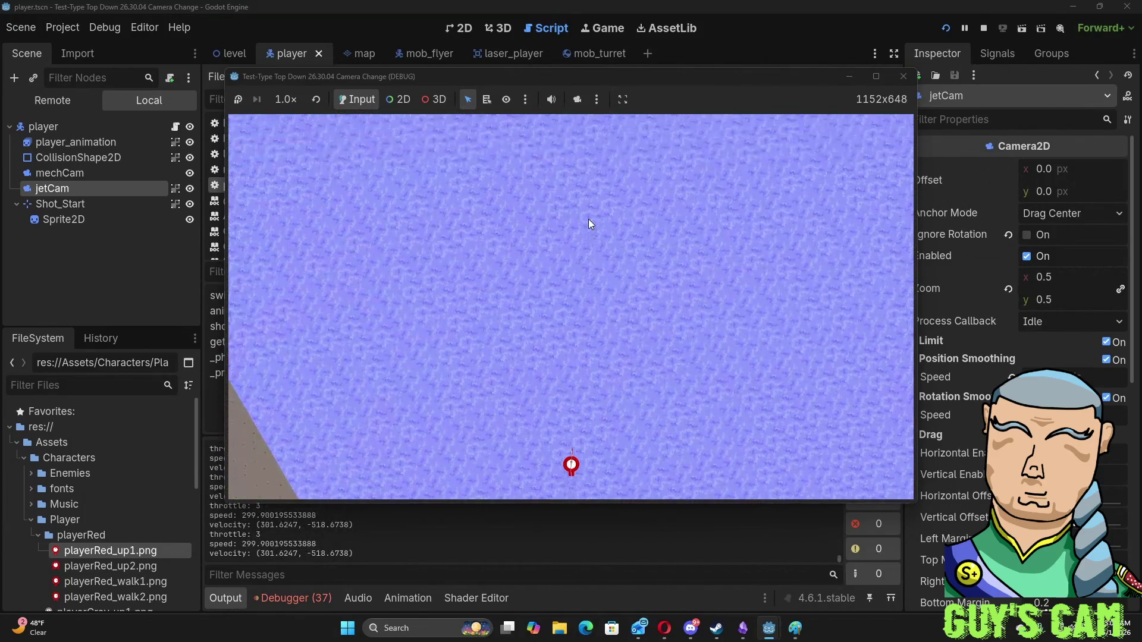
{"action": "key", "text": "d"}
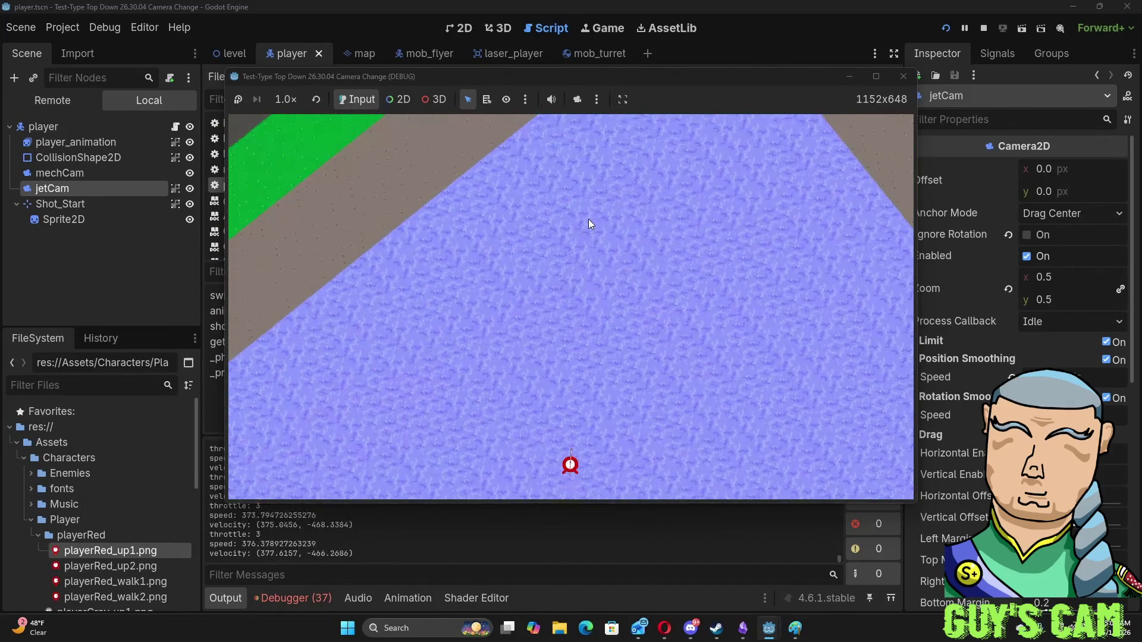
{"action": "key", "text": "d"}
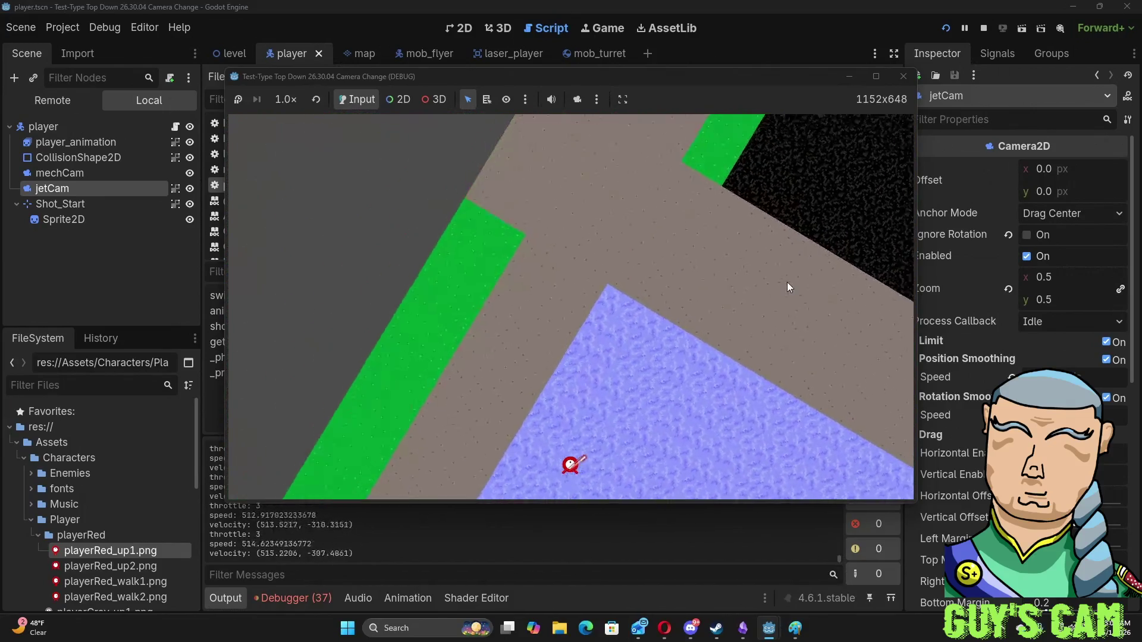
{"action": "key", "text": "d"}
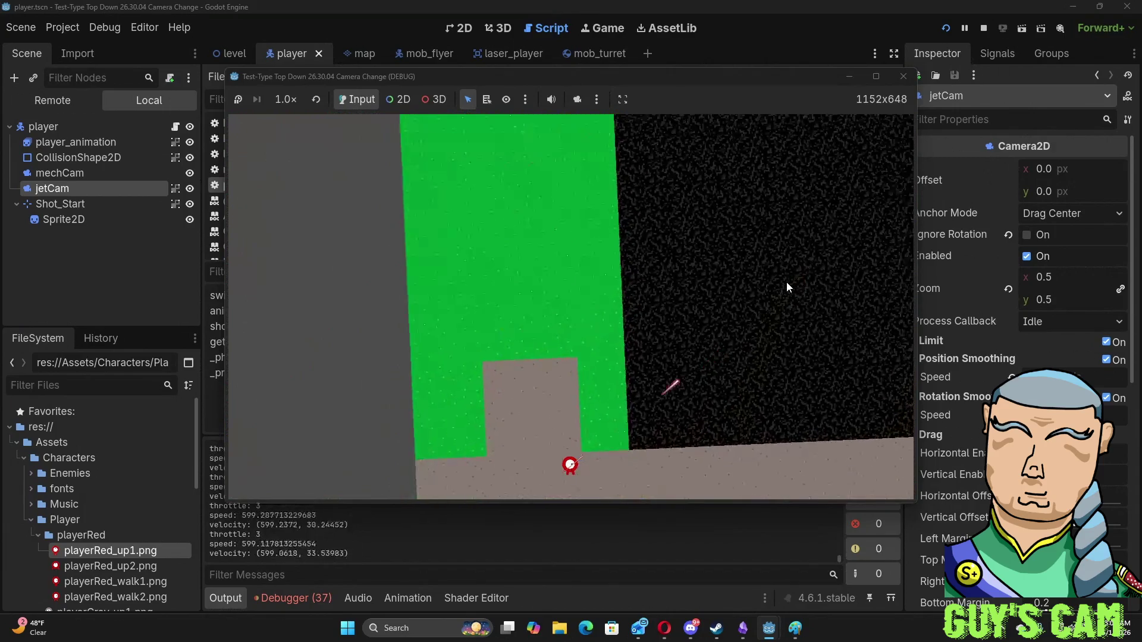
{"action": "key", "text": "d"}
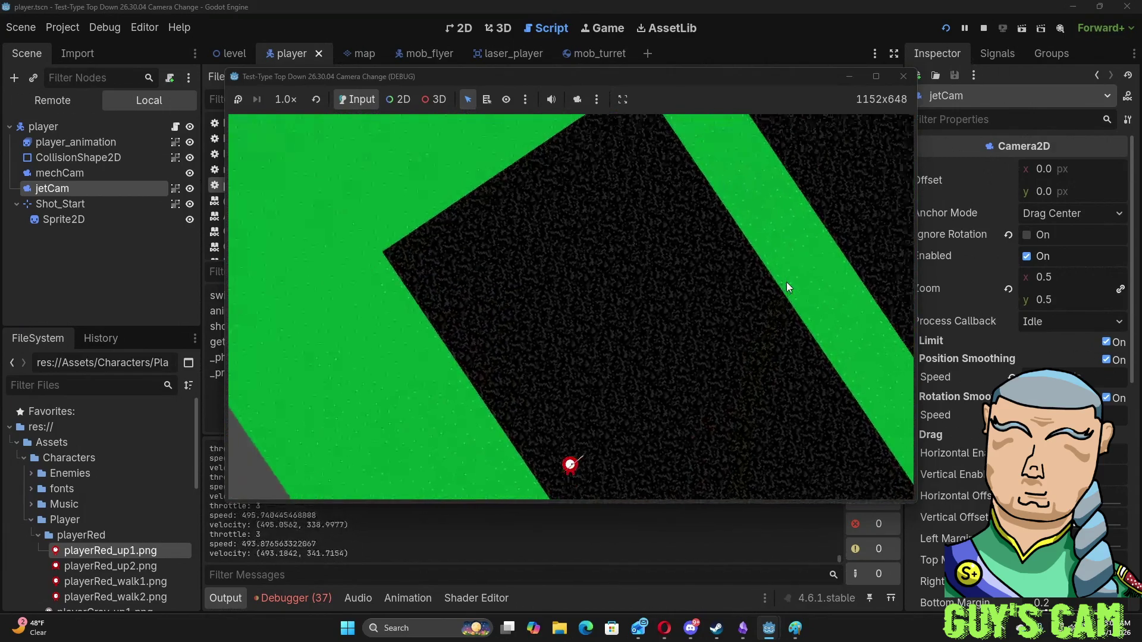
{"action": "key", "text": "d"}
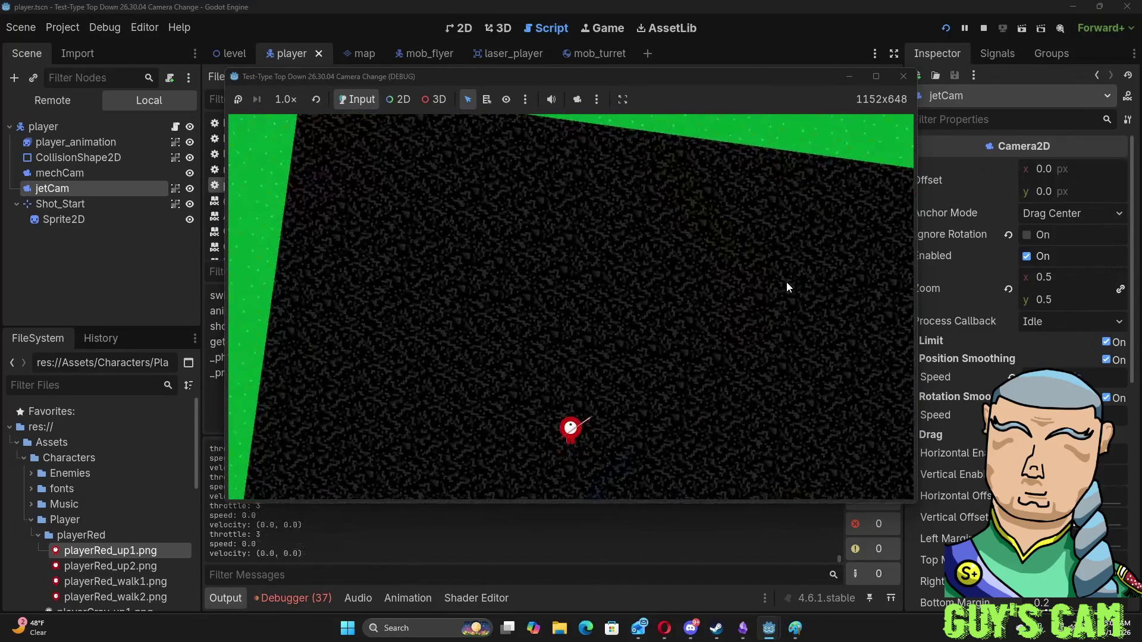
{"action": "key", "text": "w"}
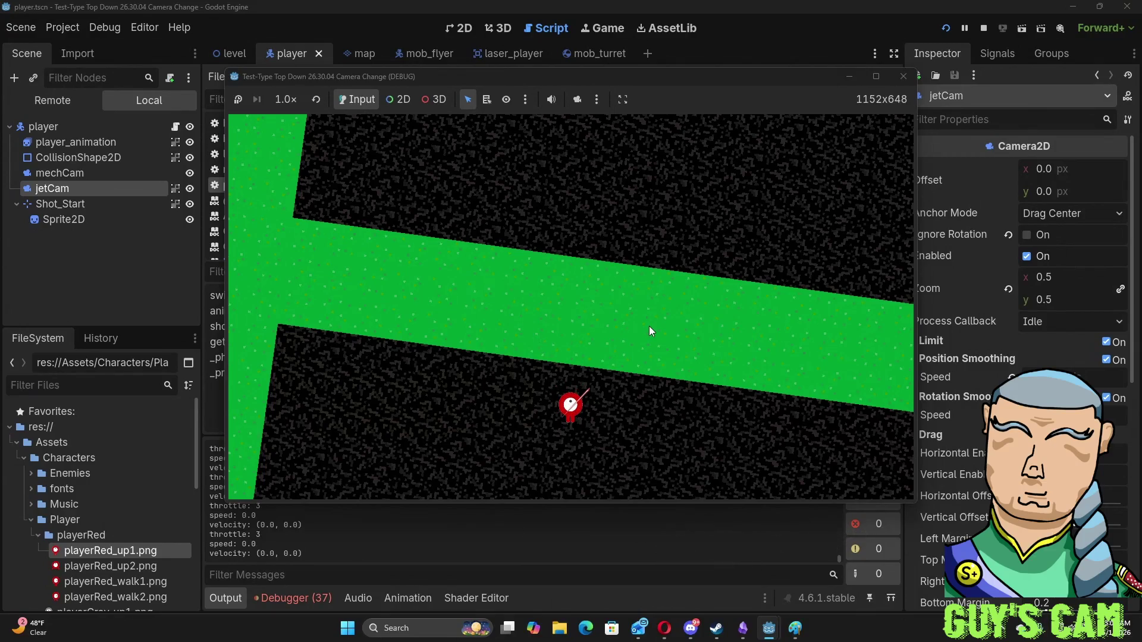
{"action": "key", "text": "w"}
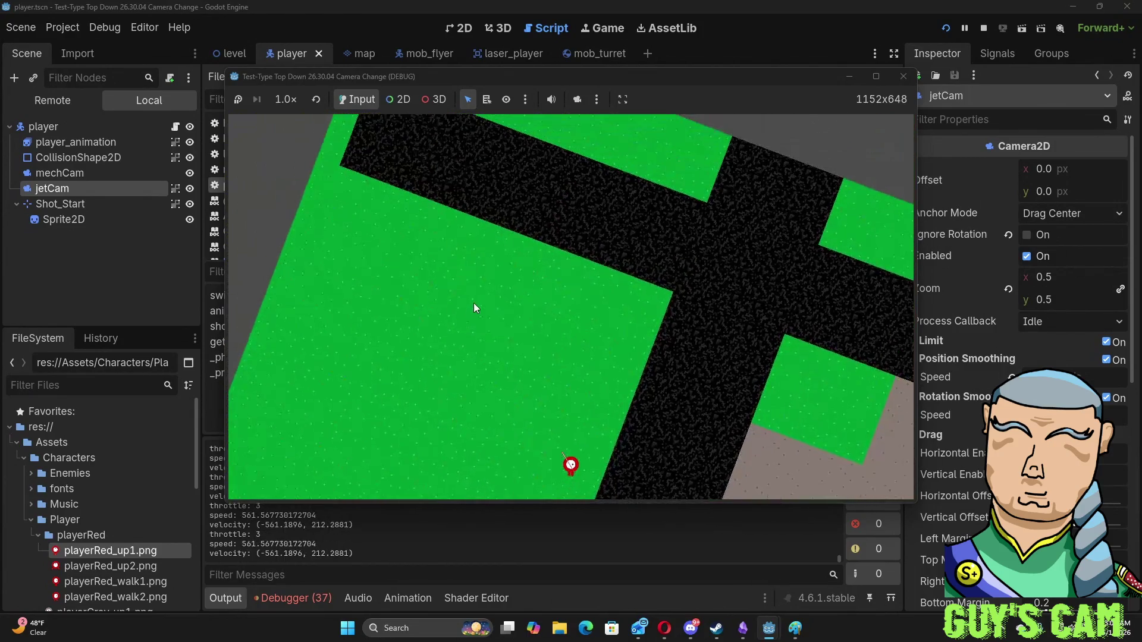
{"action": "left_click", "coordinate": [903, 76]}
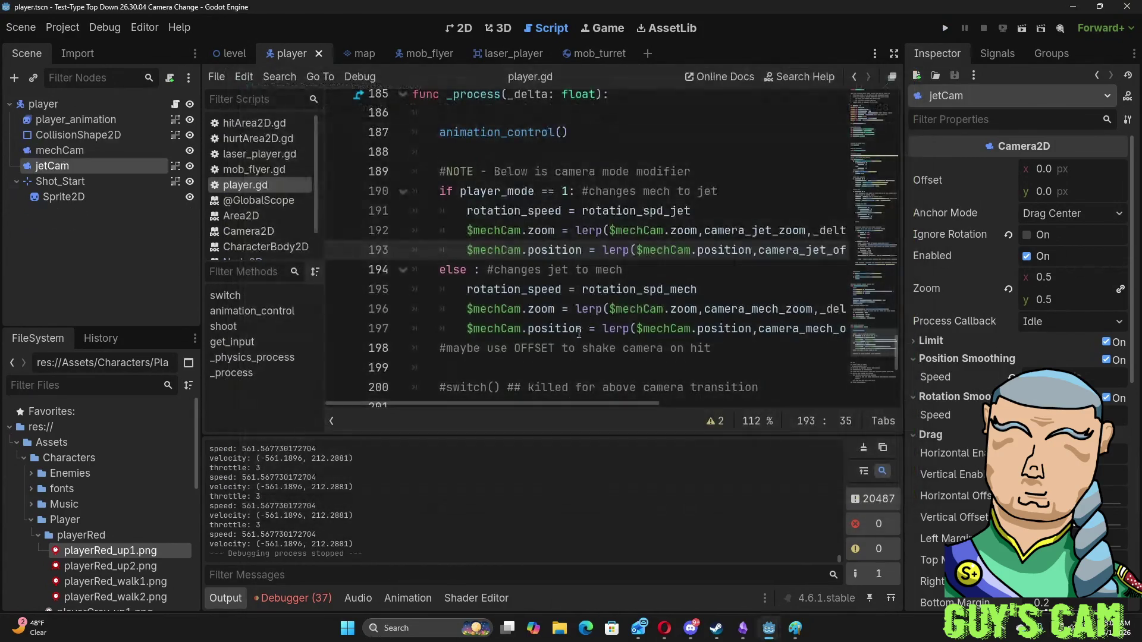
- Select the player node and scroll player.gd down to the throttle and brake code
{"action": "scroll", "coordinate": [568, 326], "scroll_direction": "up", "scroll_amount": 10}
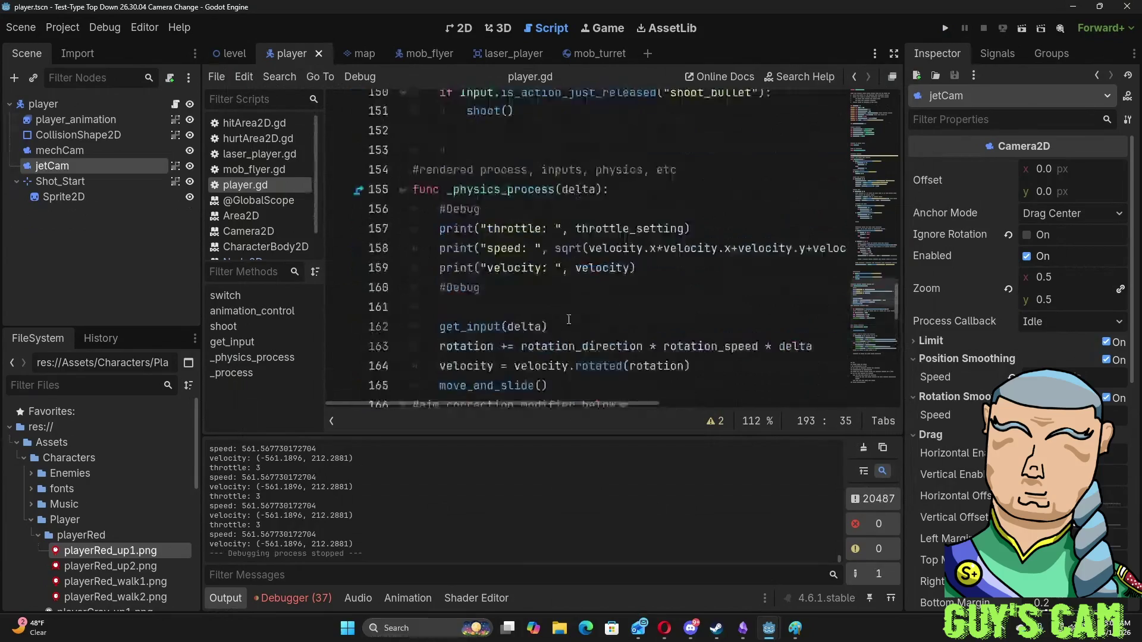
{"action": "left_click", "coordinate": [66, 105]}
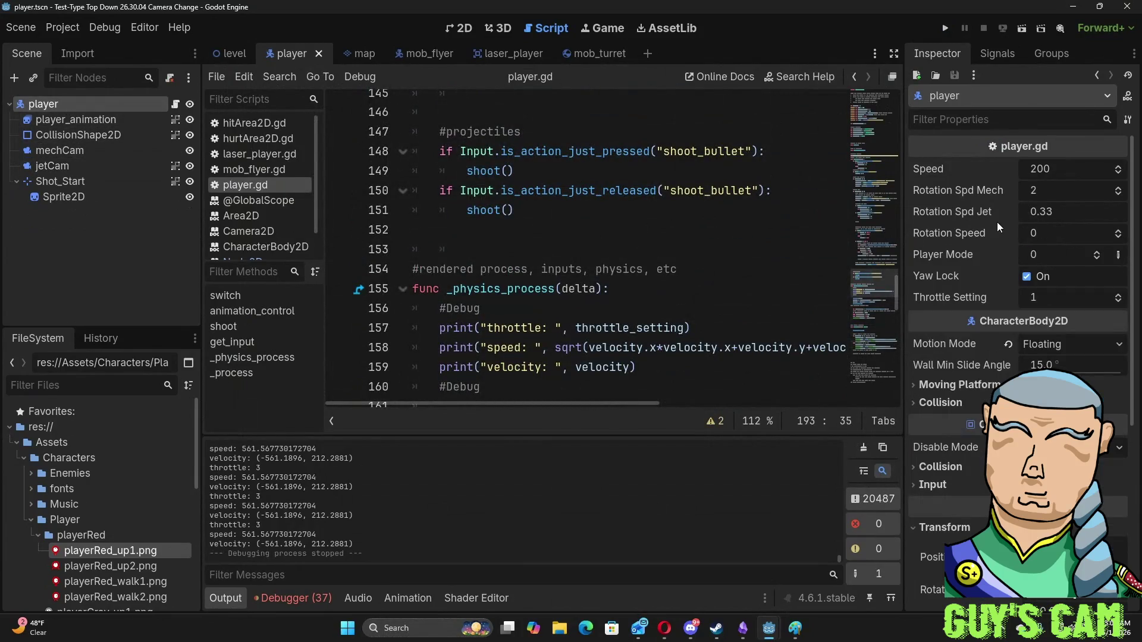
{"action": "left_click_drag", "start_coordinate": [895, 292], "coordinate": [884, 78]}
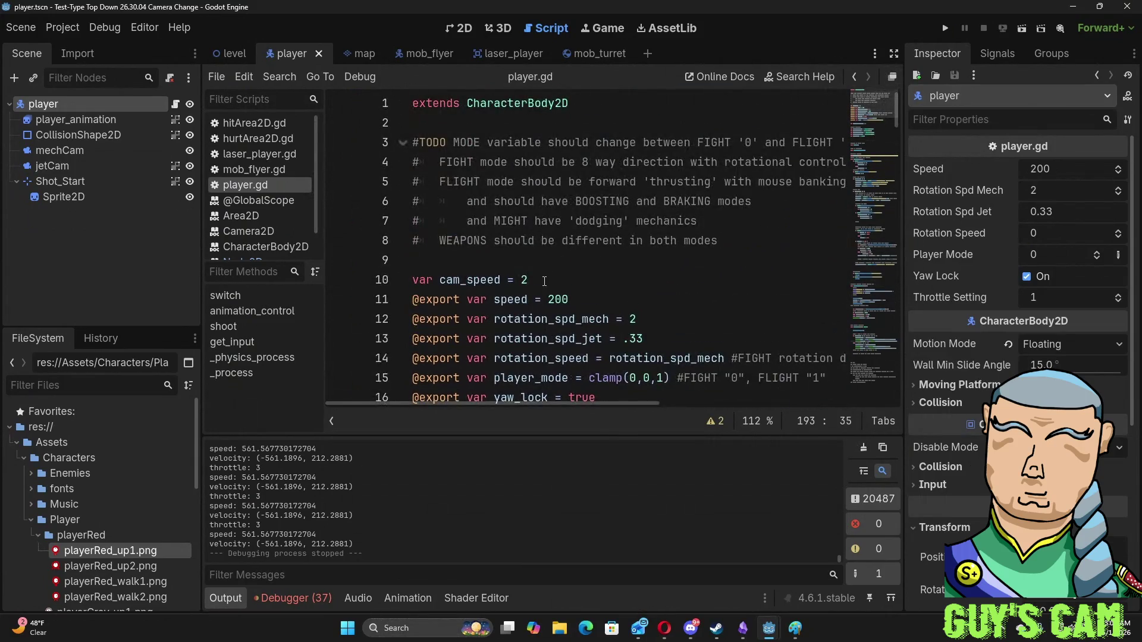
{"action": "scroll", "coordinate": [544, 281], "scroll_direction": "down", "scroll_amount": 1}
{"action": "scroll", "coordinate": [551, 358], "scroll_direction": "down", "scroll_amount": 2}
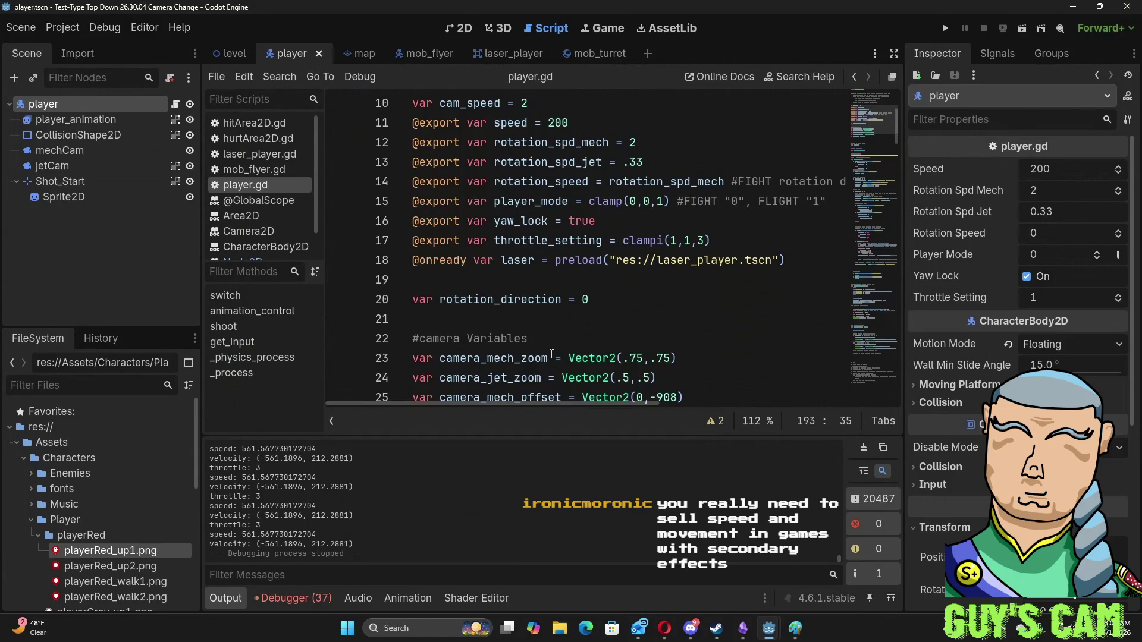
{"action": "scroll", "coordinate": [551, 354], "scroll_direction": "down", "scroll_amount": 7}
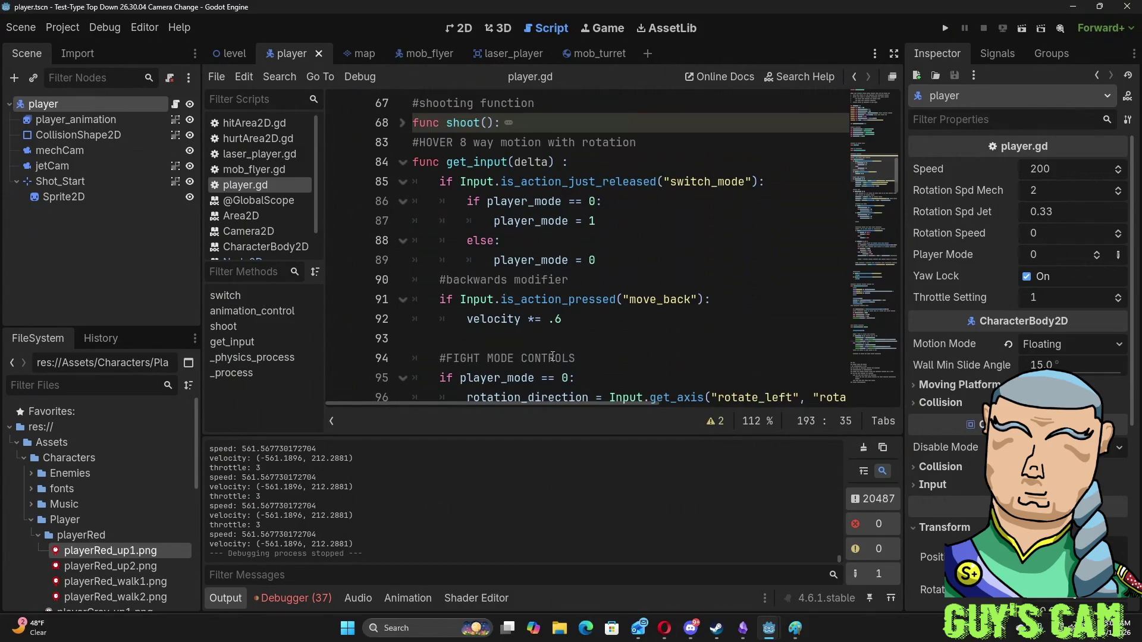
{"action": "scroll", "coordinate": [585, 213], "scroll_direction": "down", "scroll_amount": 8}
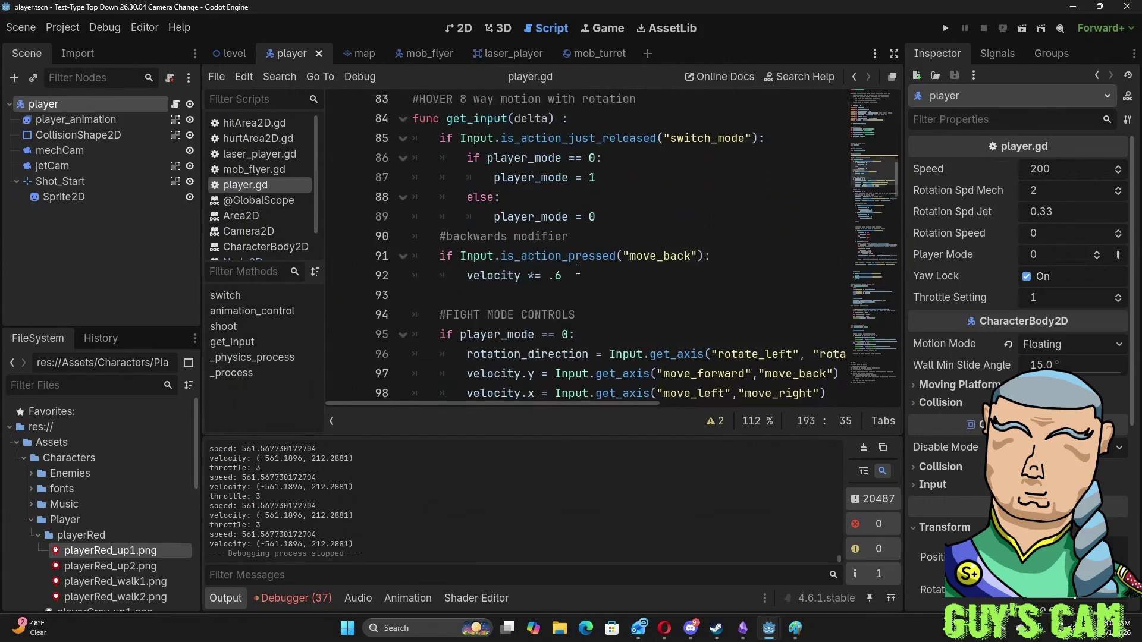
{"action": "scroll", "coordinate": [574, 277], "scroll_direction": "down", "scroll_amount": 1}
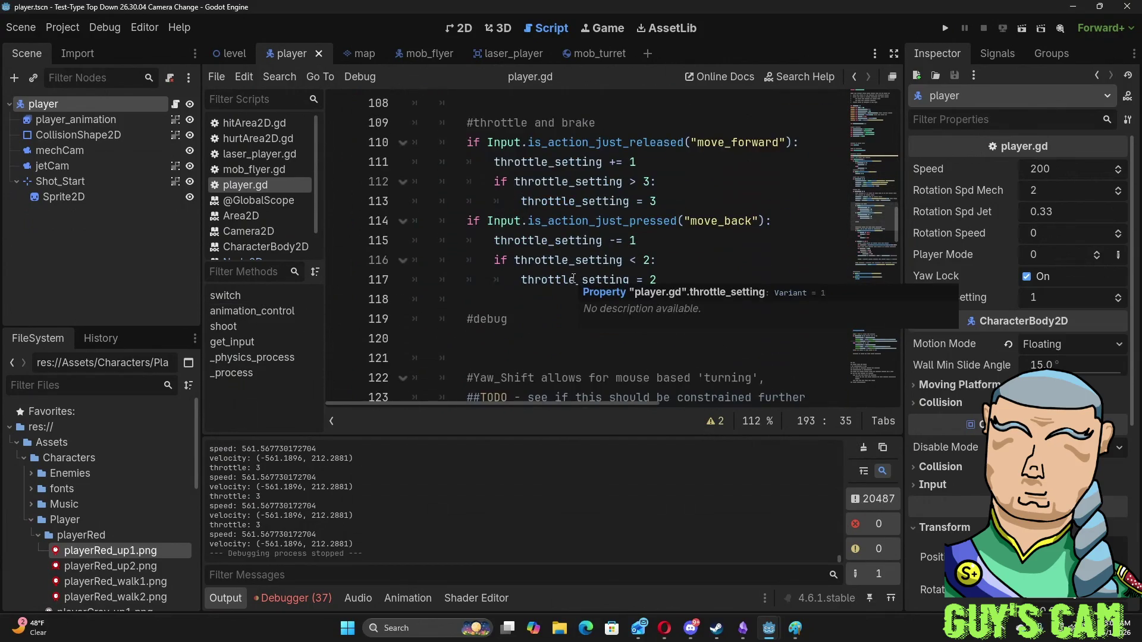
{"action": "mouse_move", "coordinate": [587, 162]}
{"action": "left_mouse_down"}
{"action": "mouse_move", "coordinate": [767, 223]}
{"action": "mouse_move", "coordinate": [654, 271]}
{"action": "mouse_move", "coordinate": [475, 144]}
{"action": "left_mouse_up"}
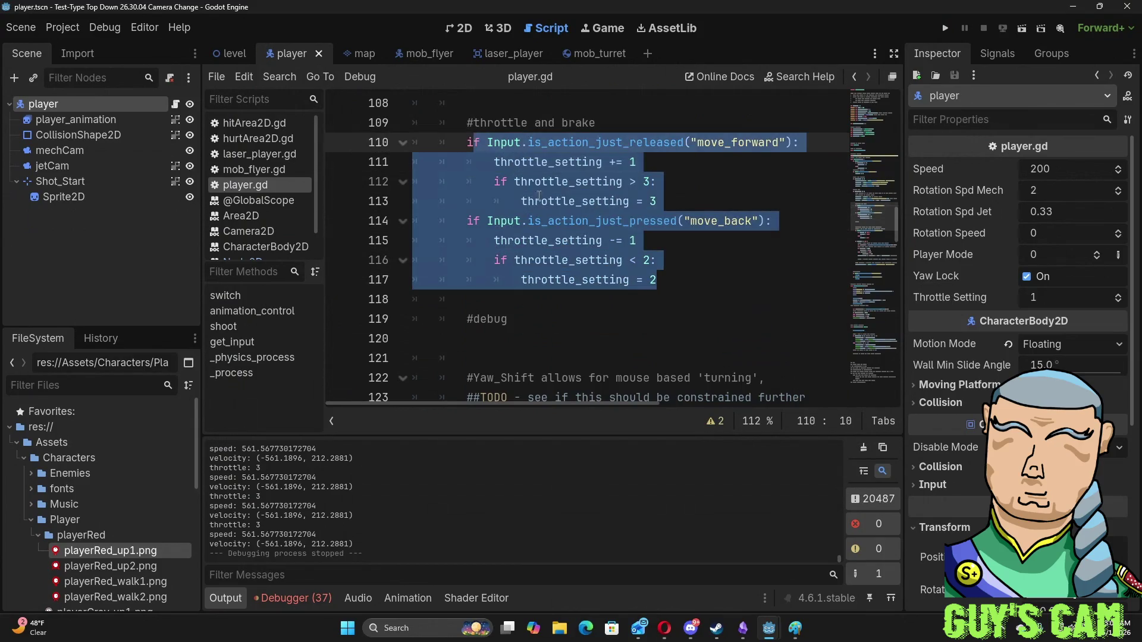
- Change the minimum-throttle check and reset on lines 116-117 from 2 to 1, then run the game
{"action": "left_click", "coordinate": [631, 260]}
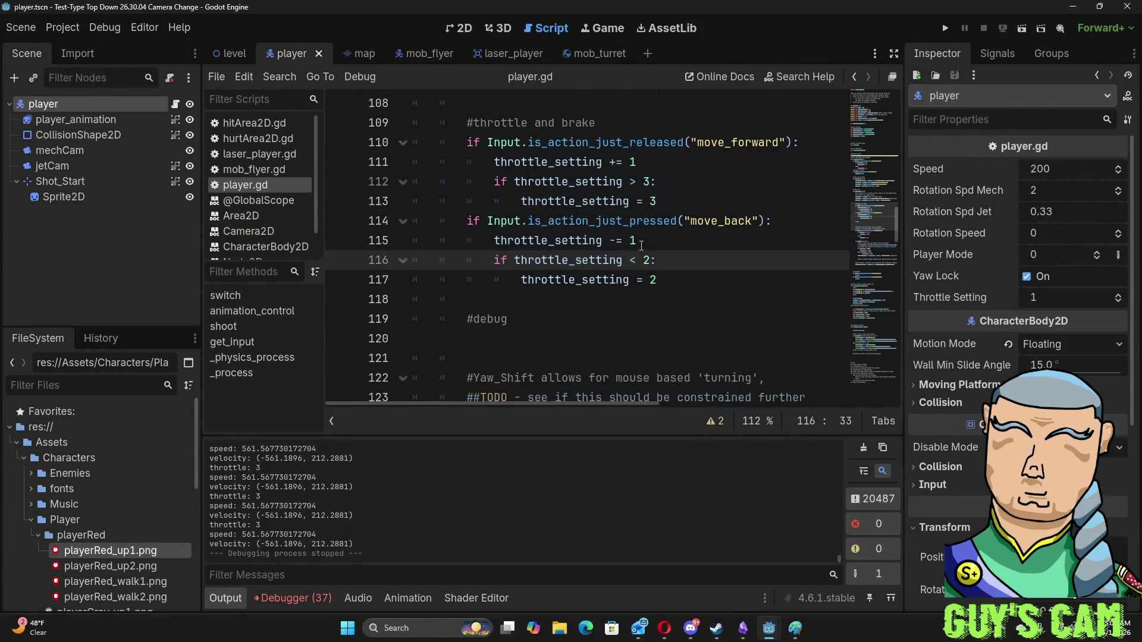
{"action": "left_click", "coordinate": [653, 260]}
{"action": "key", "text": "BackSpace"}
{"action": "type", "text": "1"}
{"action": "left_click", "coordinate": [666, 288]}
{"action": "key", "text": "BackSpace"}
{"action": "type", "text": "1"}
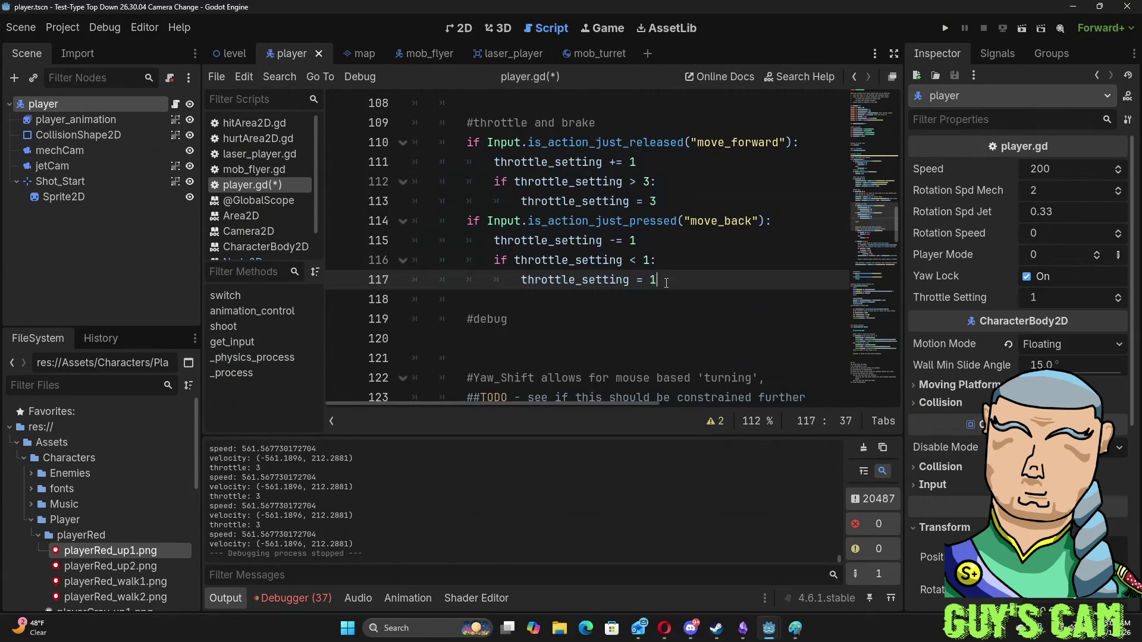
{"action": "key", "text": "F5"}
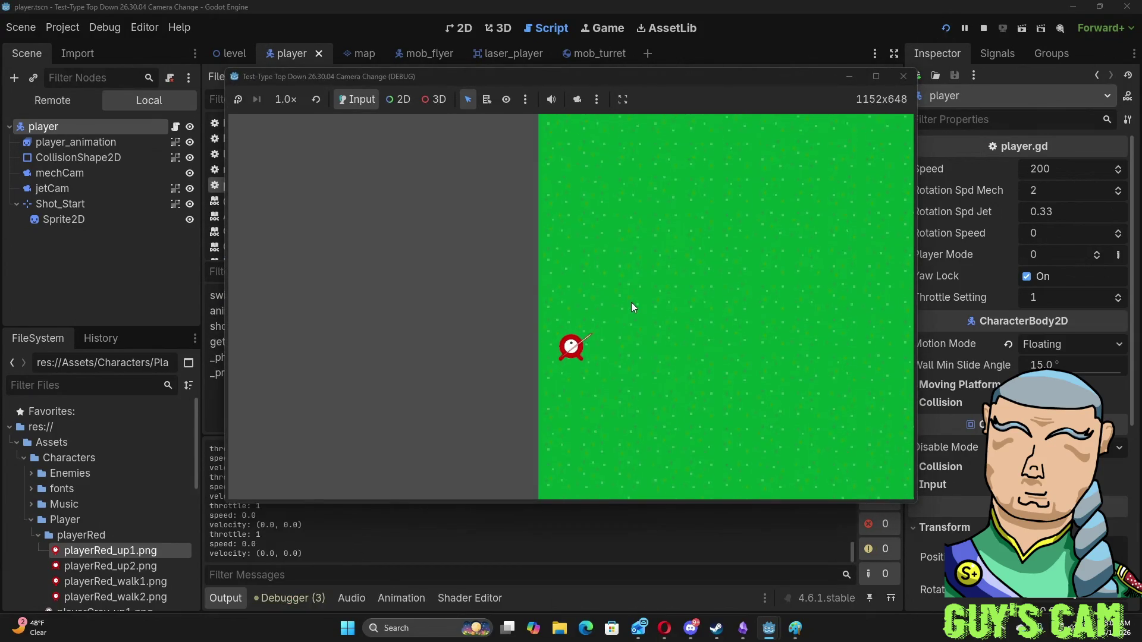
- Fly the ship up to throttle 3 while steering right, then brake back down to throttle 1
{"action": "key", "text": "w"}
{"action": "key", "text": "d"}
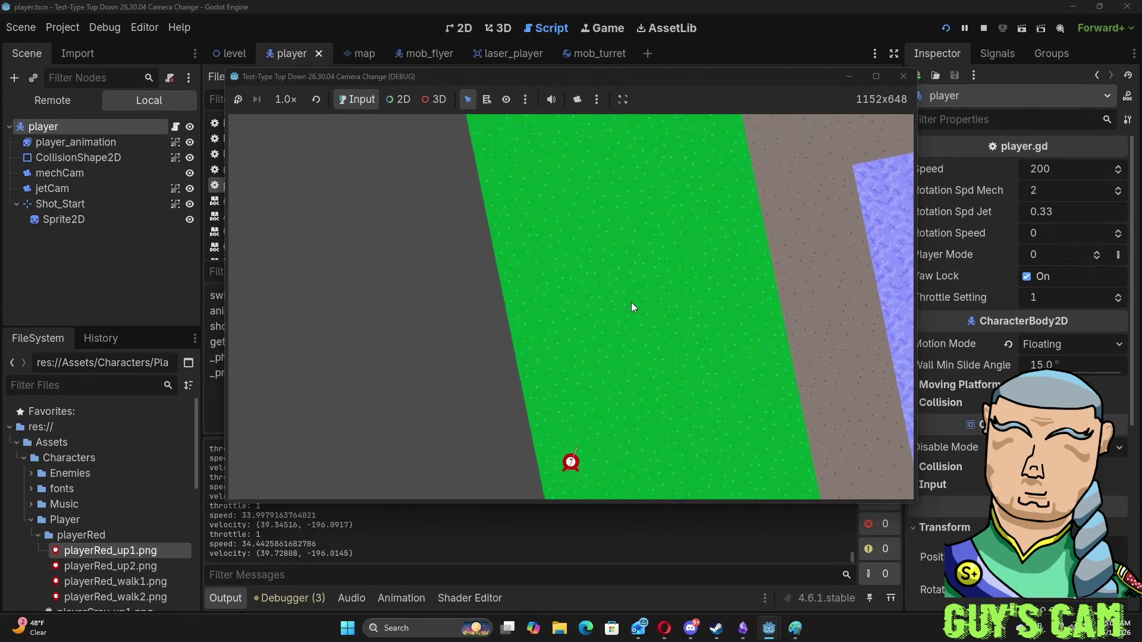
{"action": "key", "text": "w"}
{"action": "key", "text": "w"}
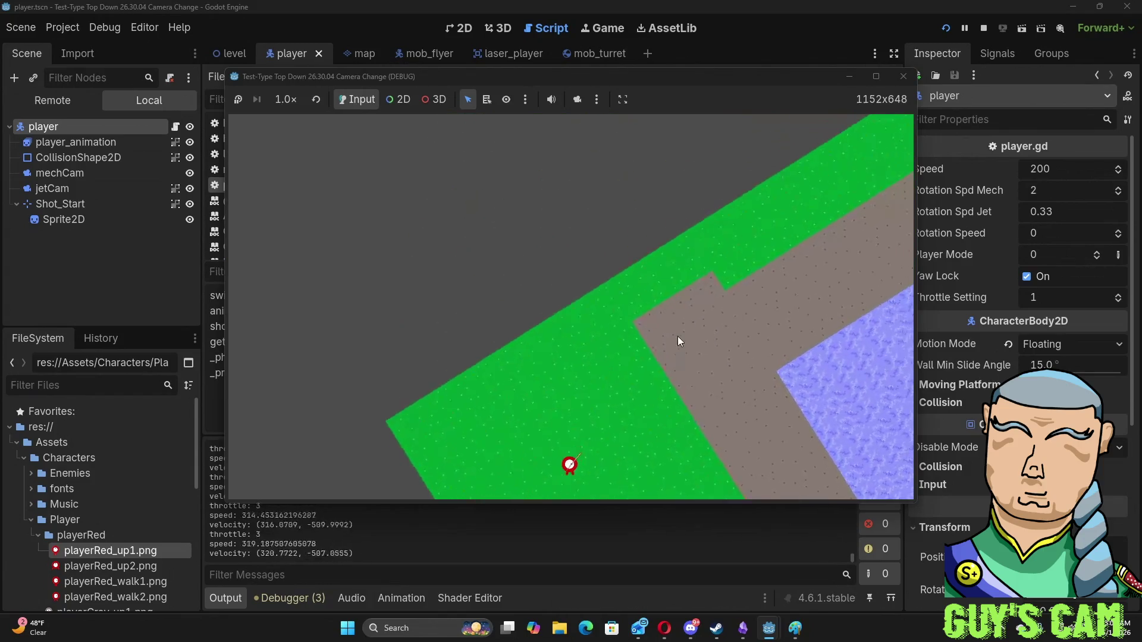
{"action": "key", "text": "d"}
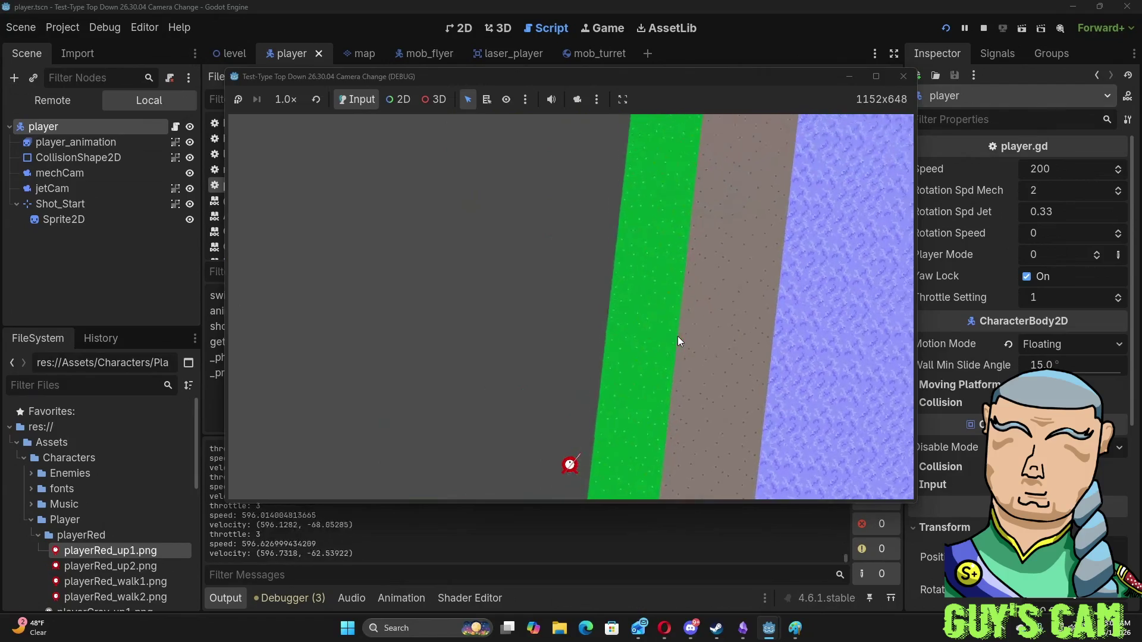
{"action": "key", "text": "d"}
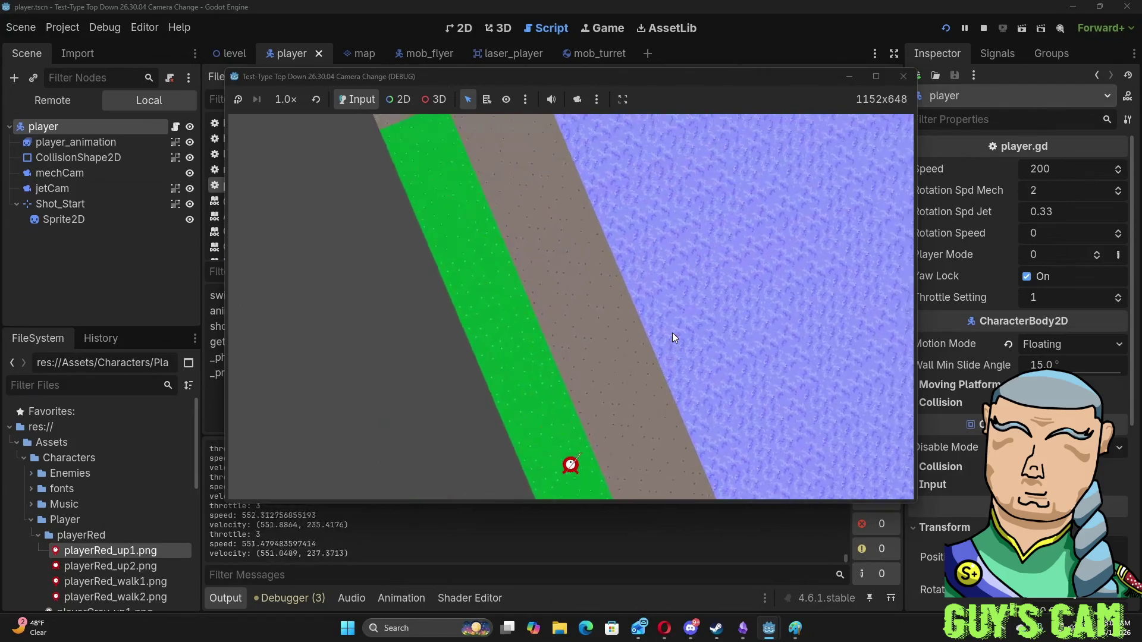
{"action": "key", "text": "s"}
{"action": "key", "text": "s"}
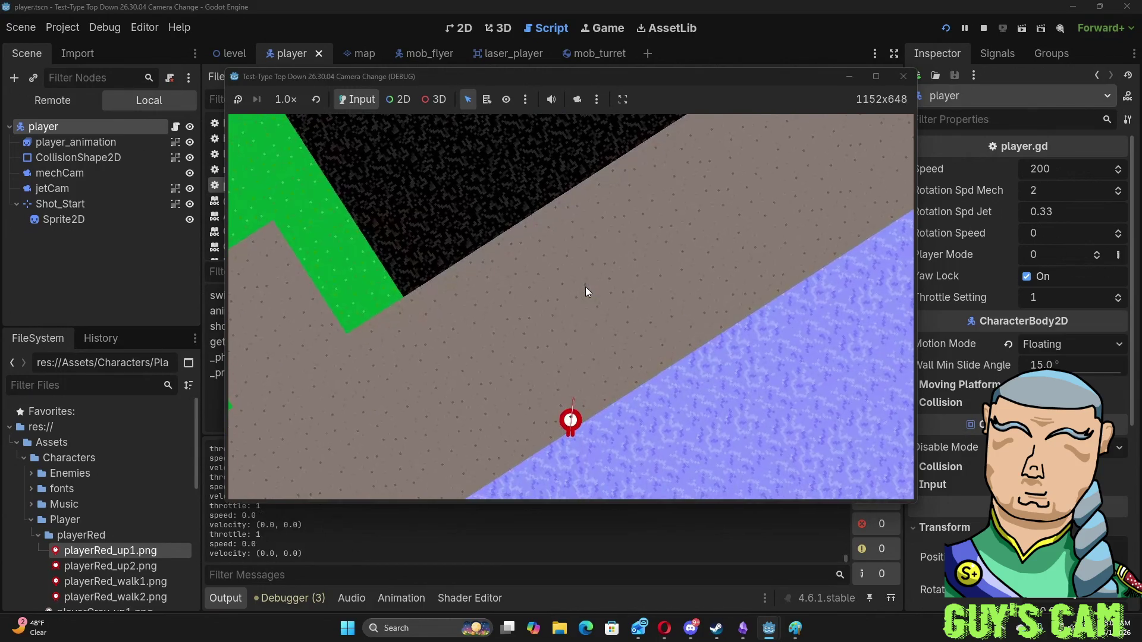
- Close the game, check the is_action_just_pressed documentation in player.gd, then relaunch the game
{"action": "left_click", "coordinate": [909, 81]}
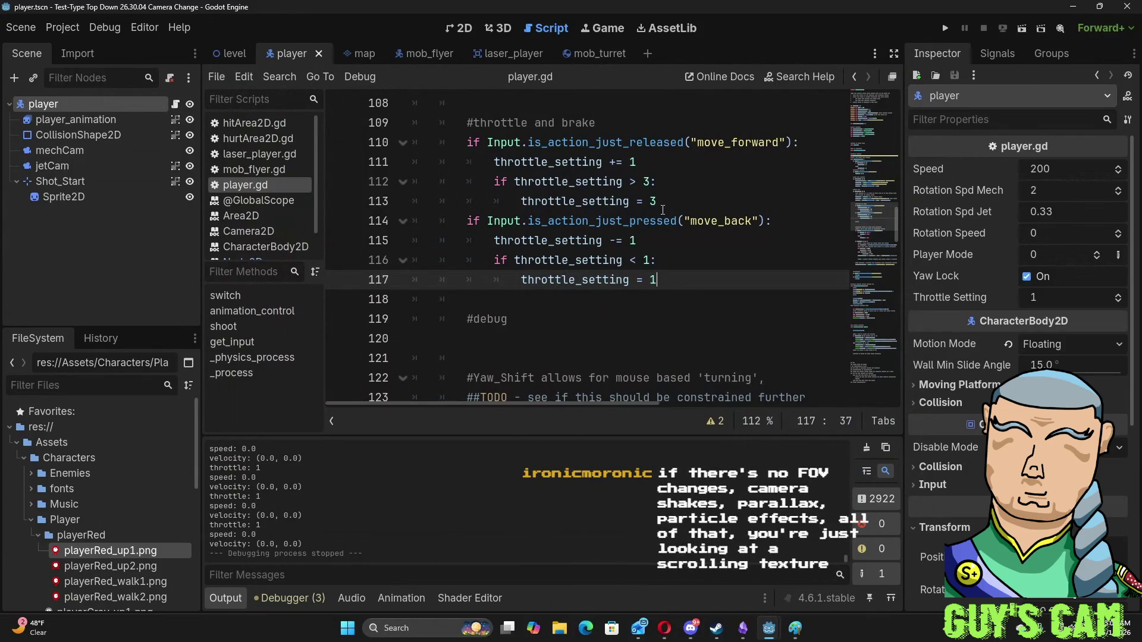
{"action": "mouse_move", "coordinate": [669, 230]}
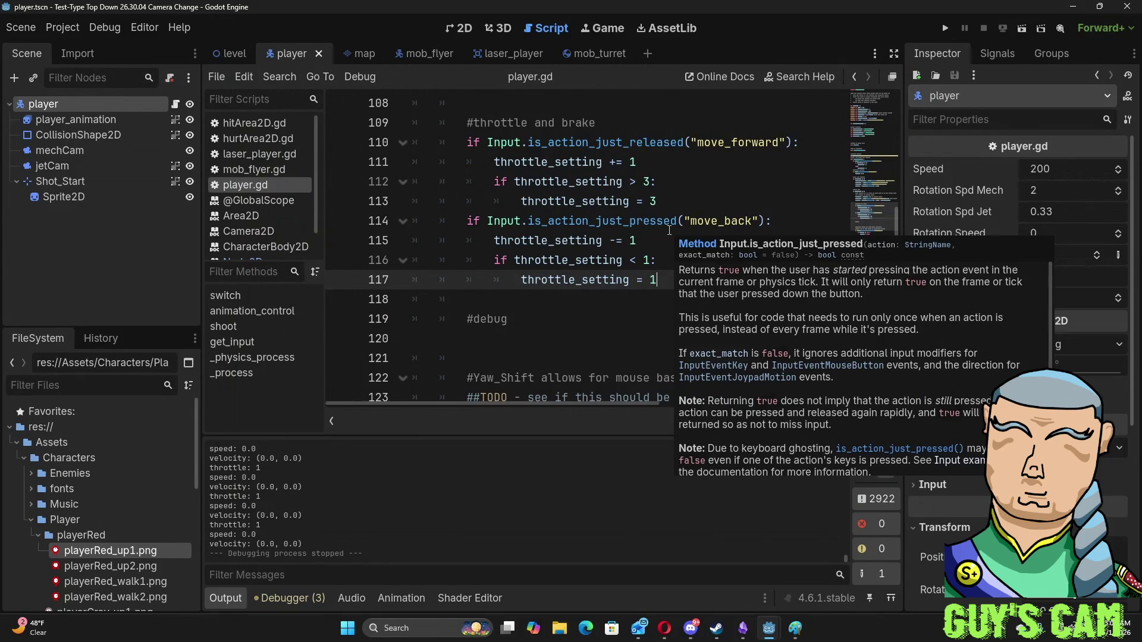
{"action": "key", "text": "F5"}
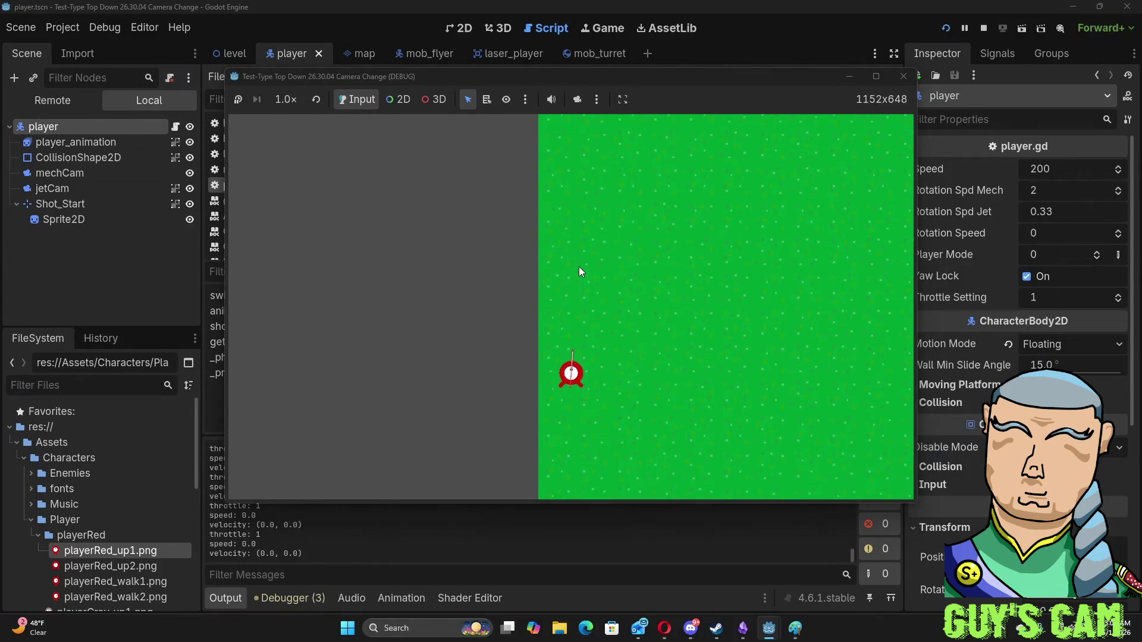
- Fly the ship forward and weave it right, left, then right around the test level
{"action": "key", "text": "w"}
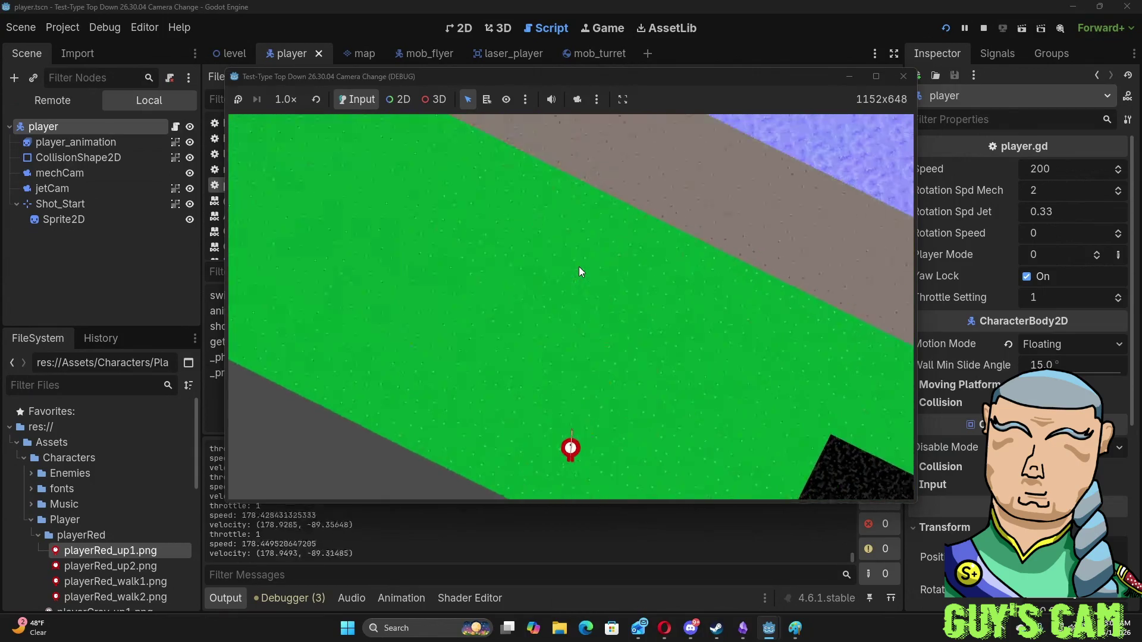
{"action": "key", "text": "d"}
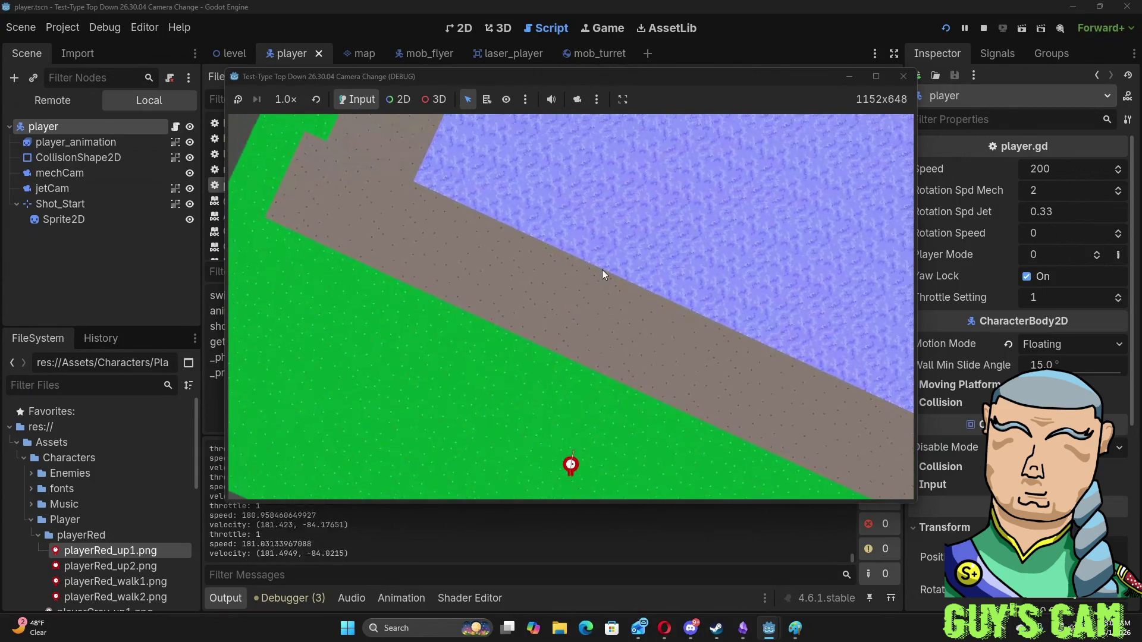
{"action": "key", "text": "d"}
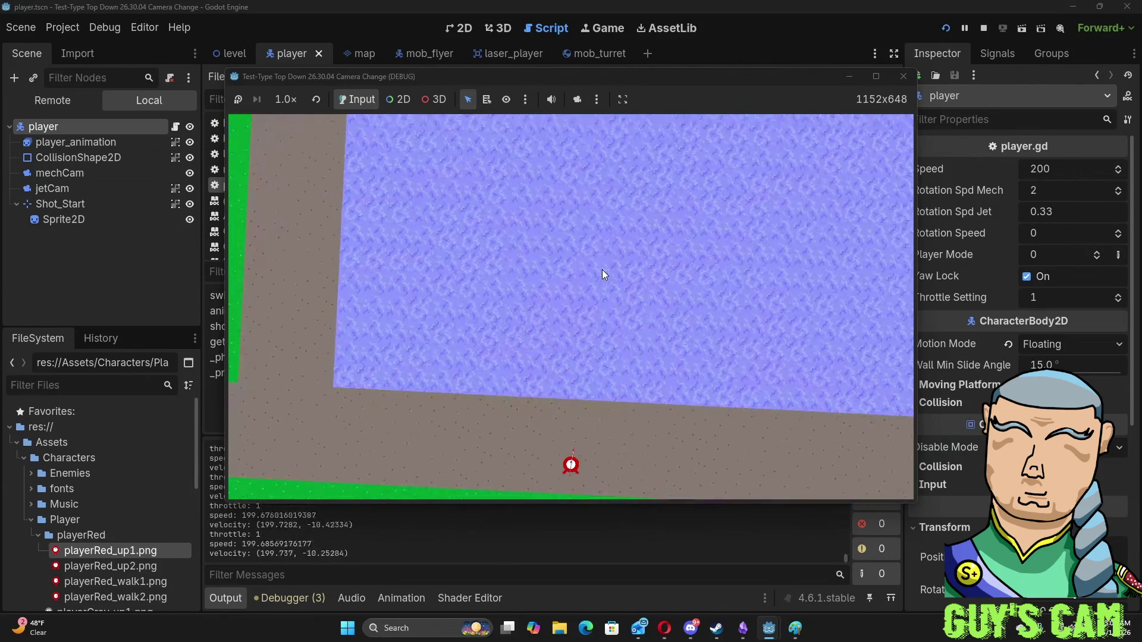
{"action": "key", "text": "d"}
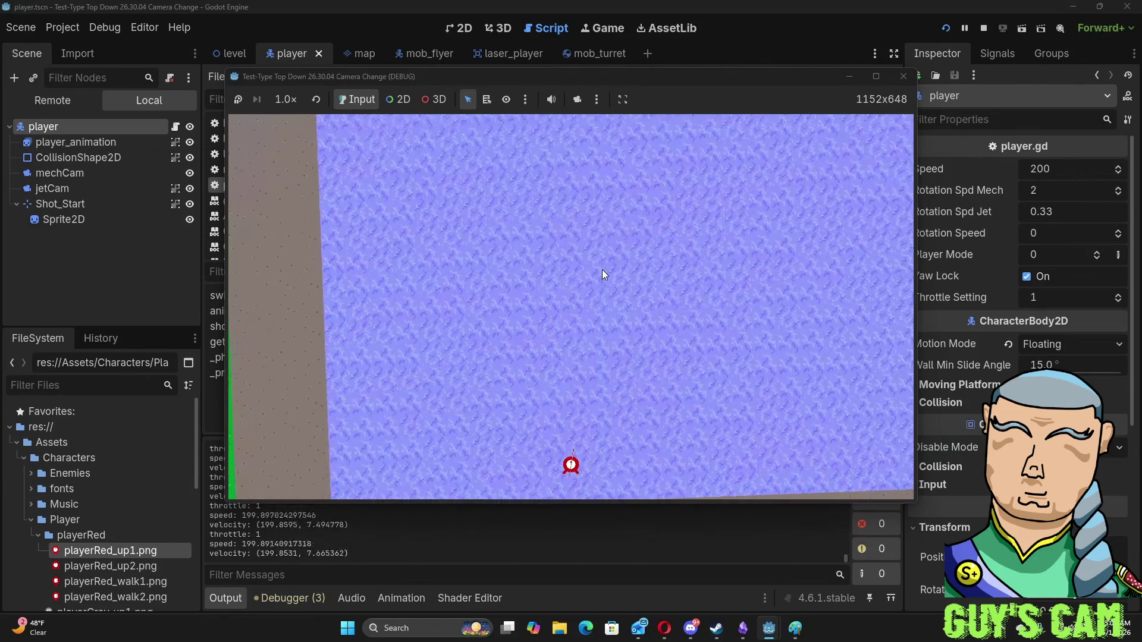
{"action": "key", "text": "a"}
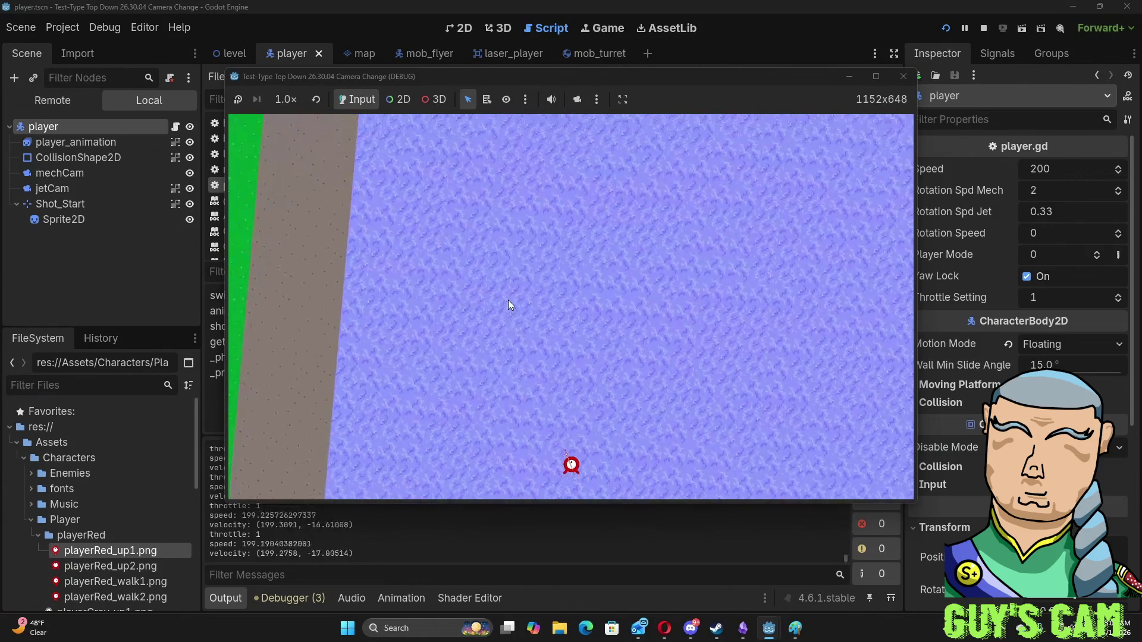
{"action": "key", "text": "a"}
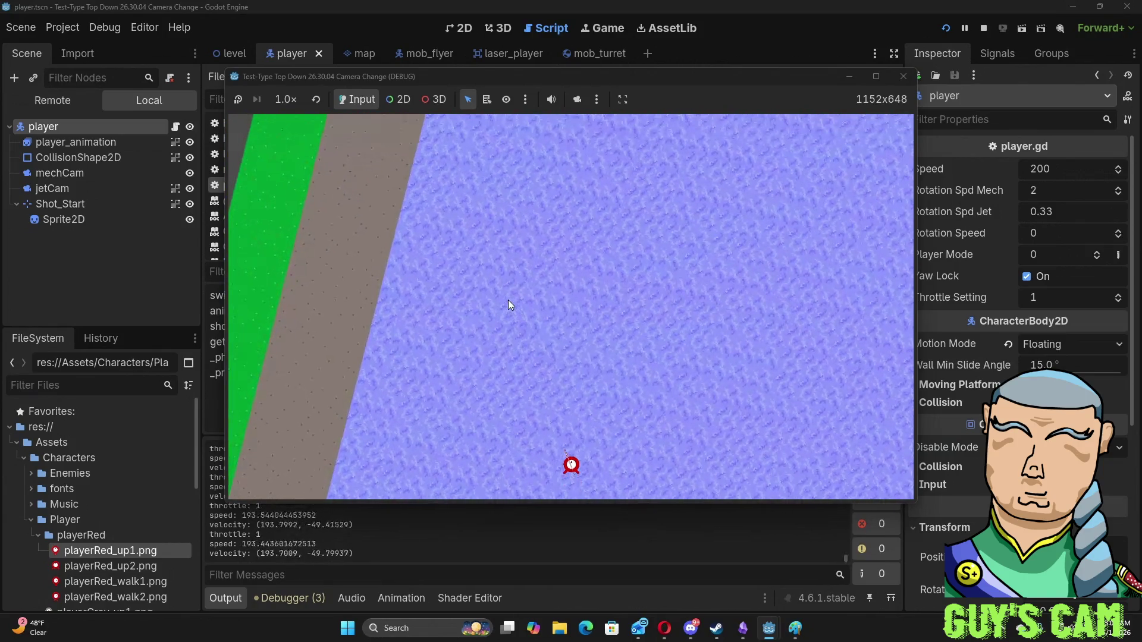
{"action": "key", "text": "a"}
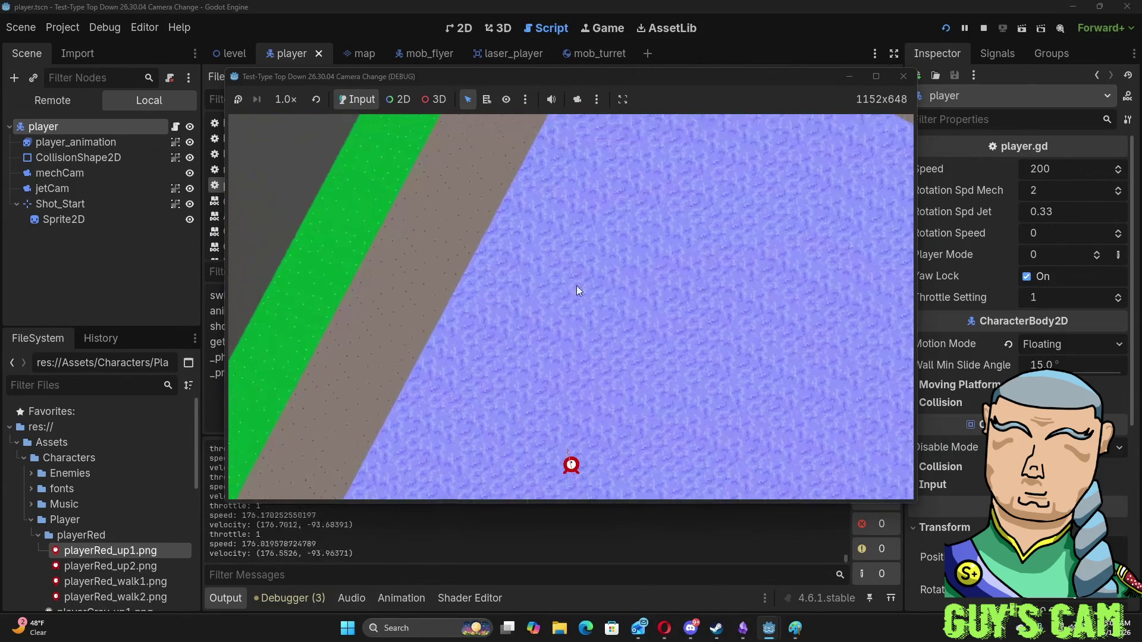
{"action": "key", "text": "d"}
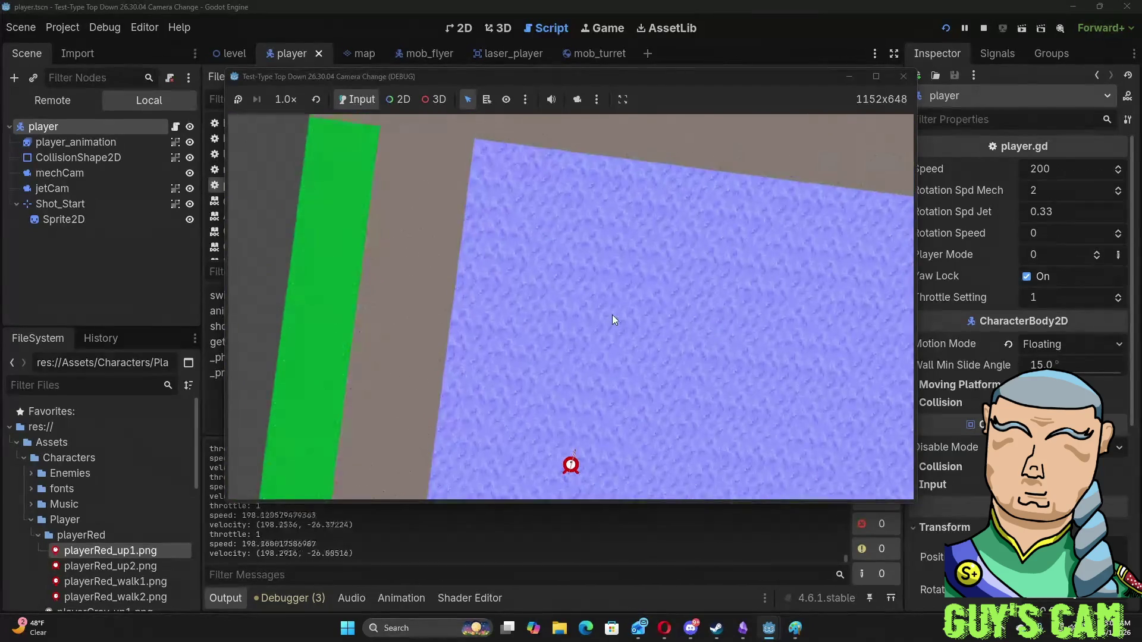
{"action": "key", "text": "d"}
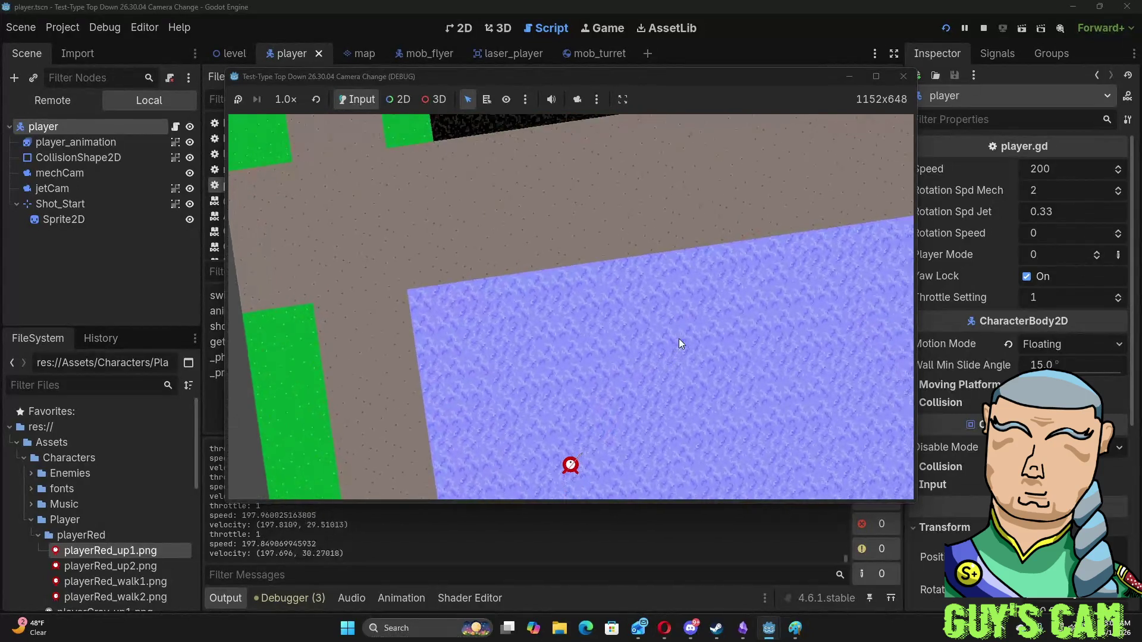
{"action": "key", "text": "d"}
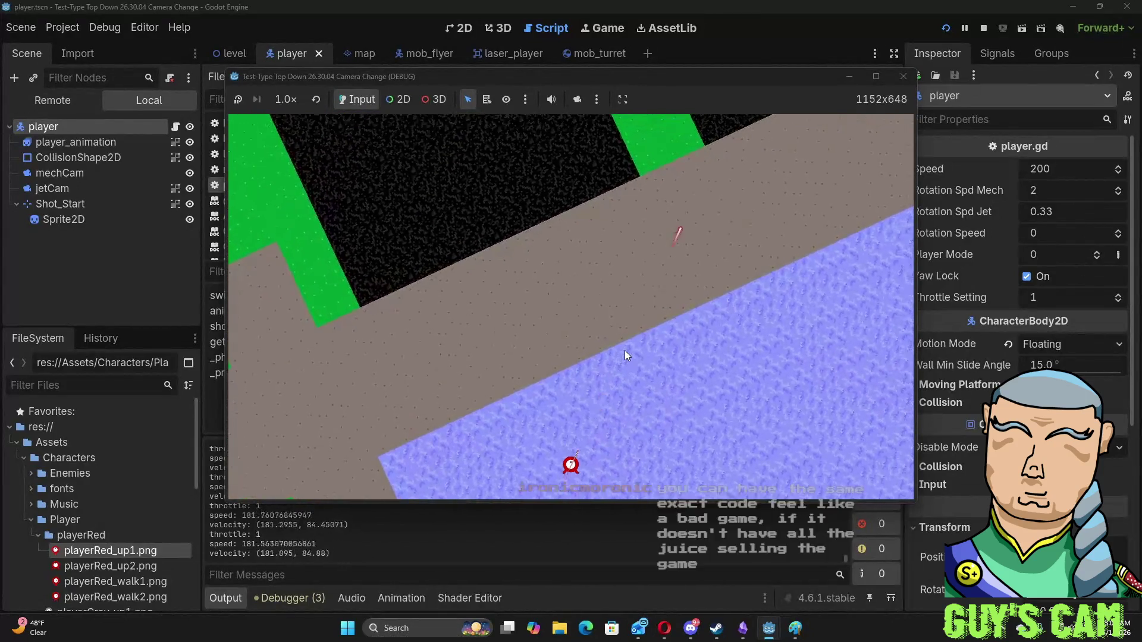
{"action": "key", "text": "d"}
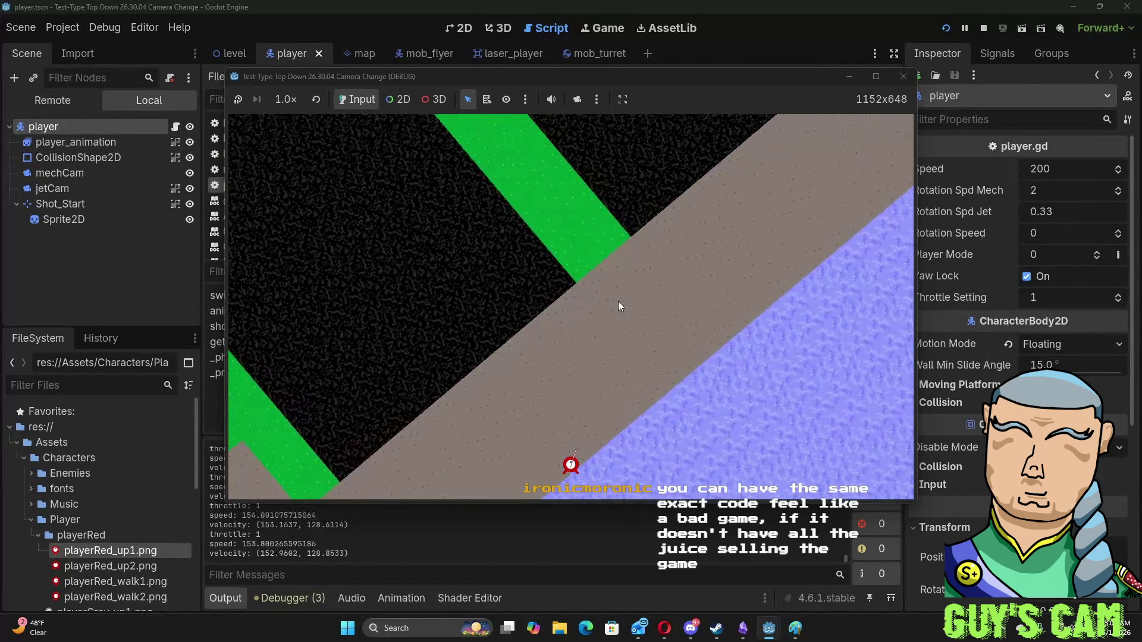
{"action": "key", "text": "d"}
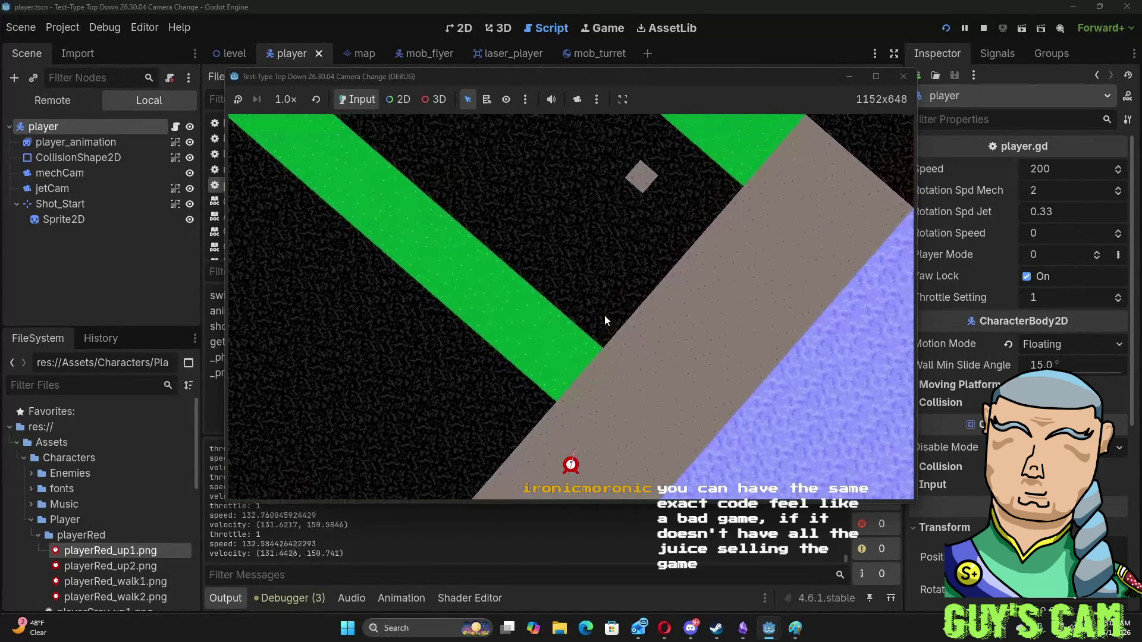
{"action": "key", "text": "d"}
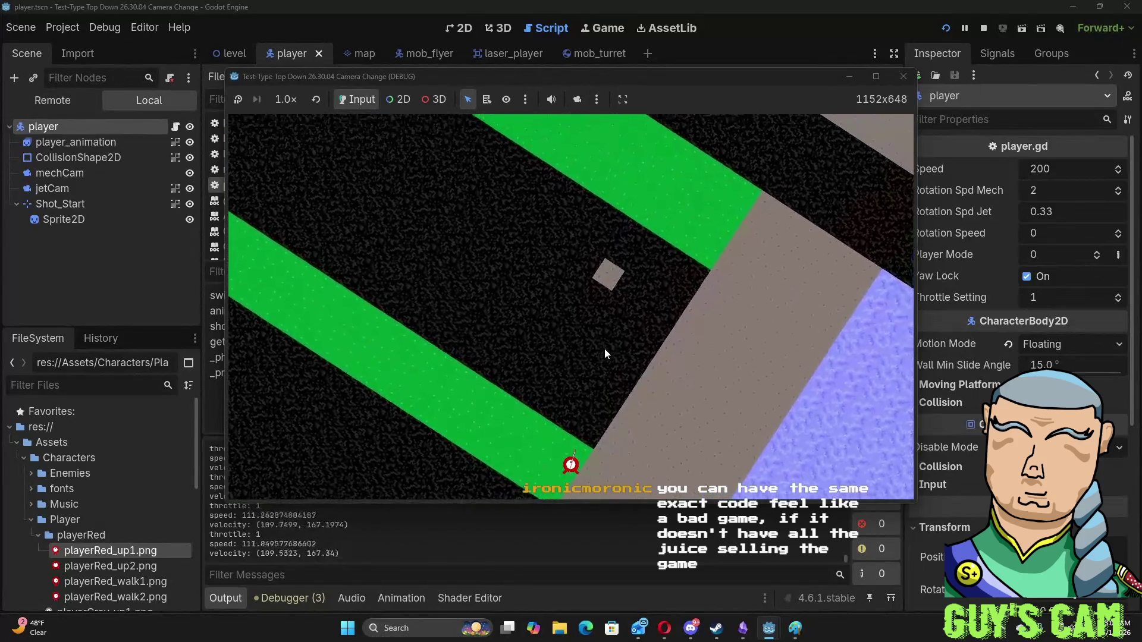
{"action": "key", "text": "d"}
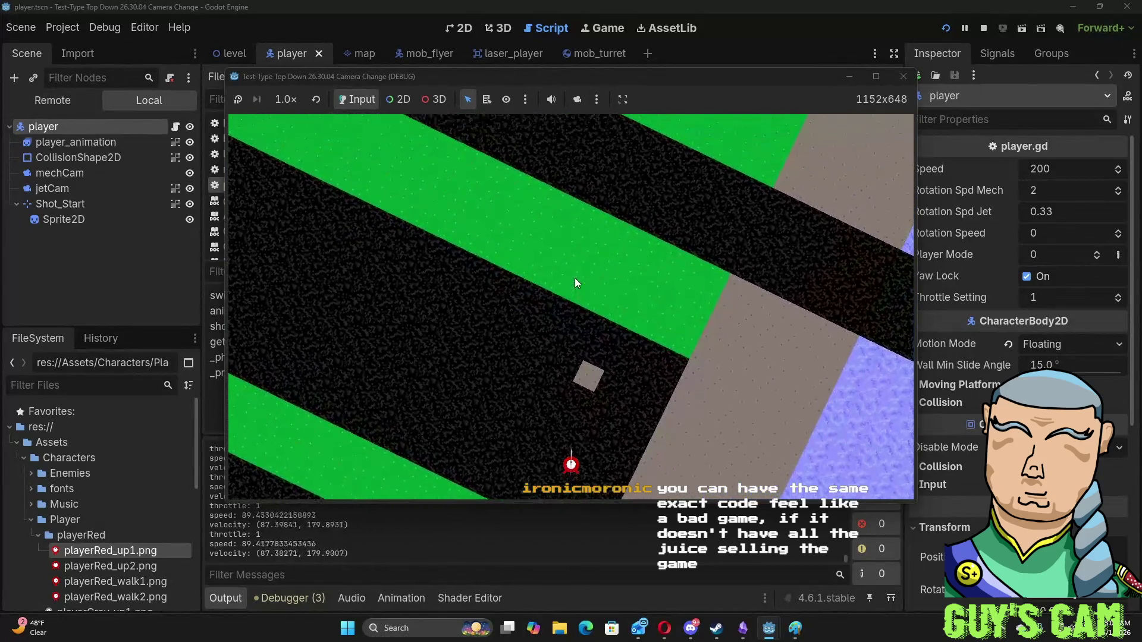
- Turn the ship left, aim it upper-right, then bring the YouTube Vampire Survivors video over Godot
{"action": "key", "text": "a"}
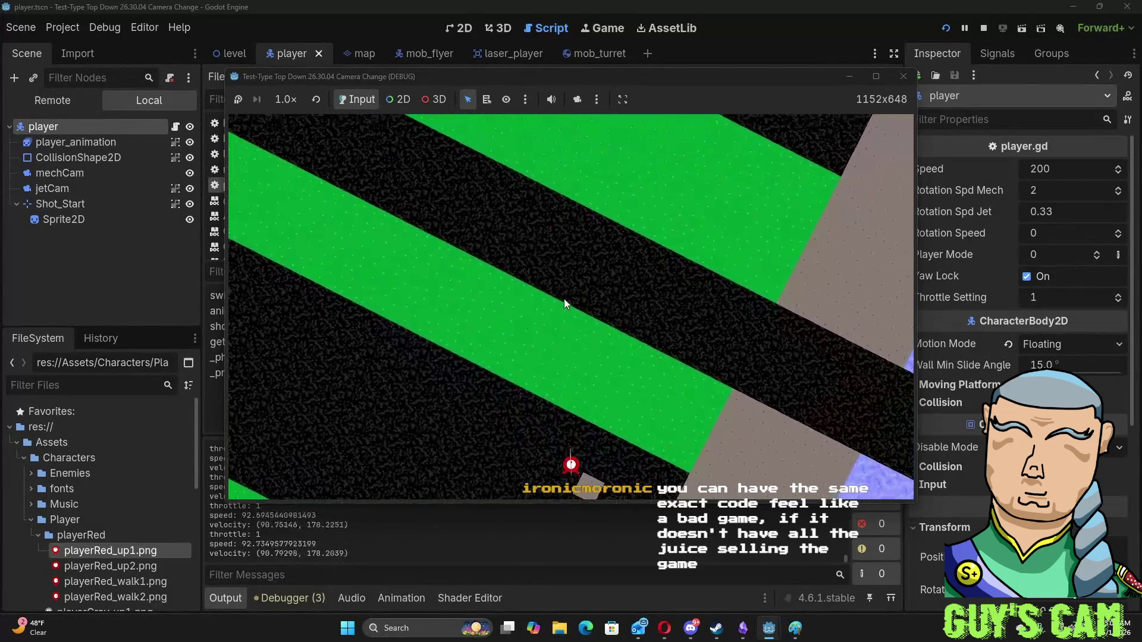
{"action": "key", "text": "a"}
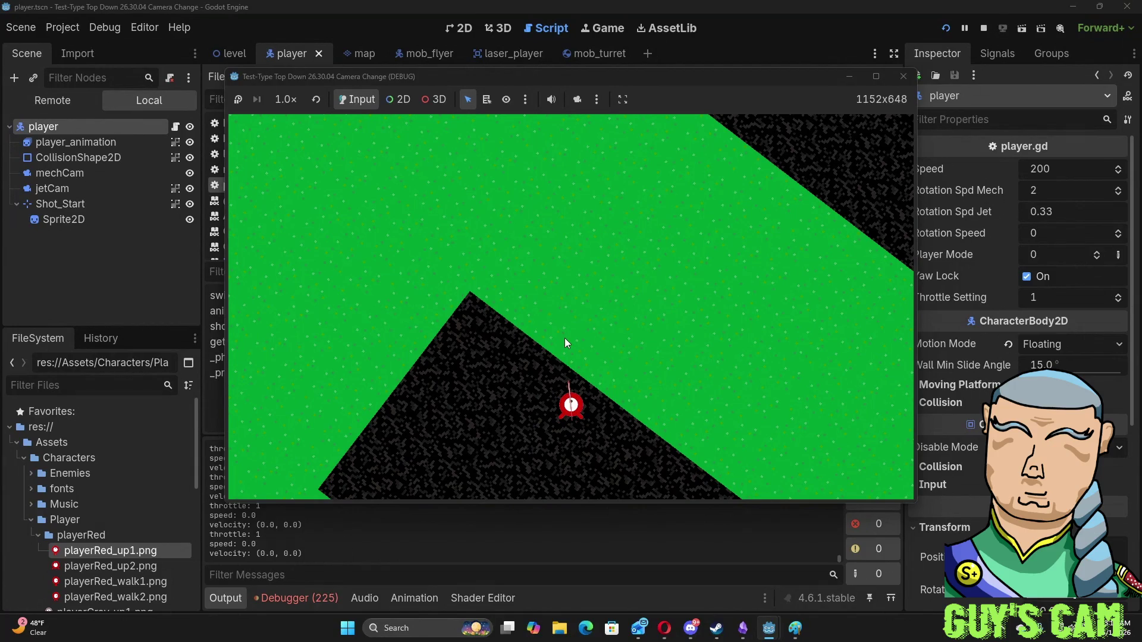
{"action": "key", "text": "d"}
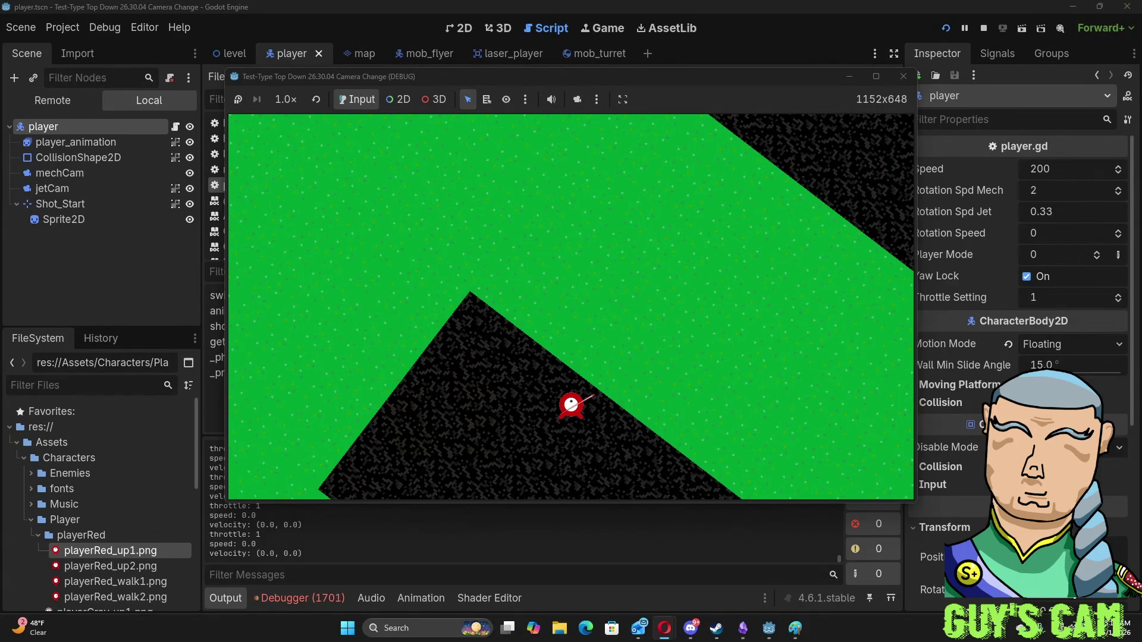
{"action": "mouse_move", "coordinate": [626, 287]}
{"action": "left_mouse_down"}
{"action": "mouse_move", "coordinate": [400, 95]}
{"action": "mouse_move", "coordinate": [428, 4]}
{"action": "left_mouse_up"}
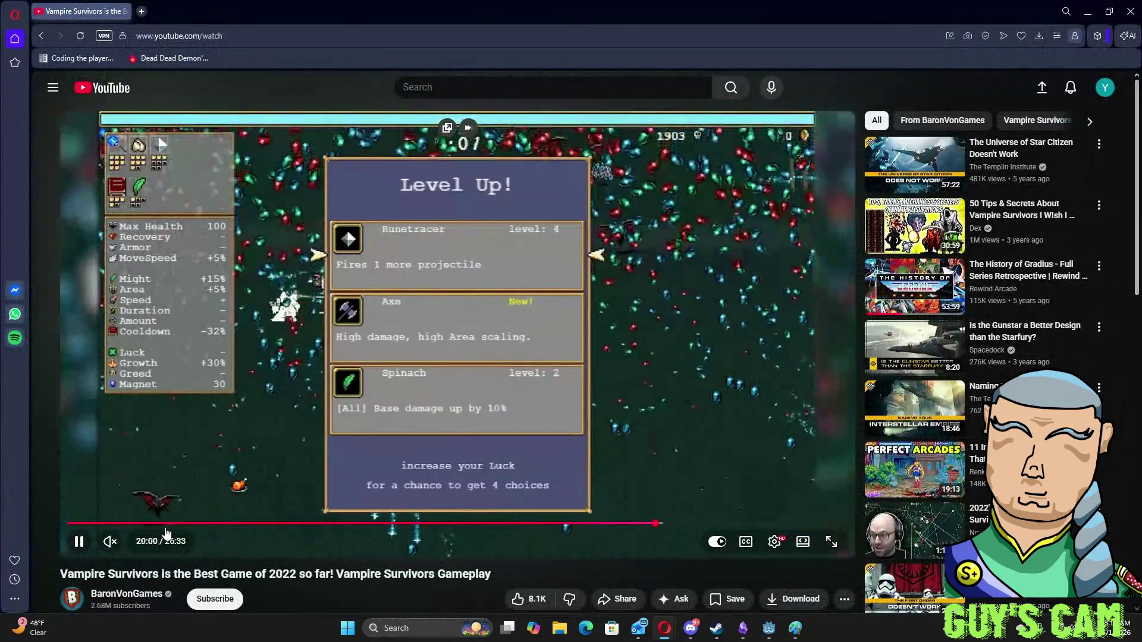
- Rewind the Vampire Survivors video to the opening gameplay at 0:36 and play it
{"action": "left_click_drag", "start_coordinate": [161, 524], "coordinate": [126, 525]}
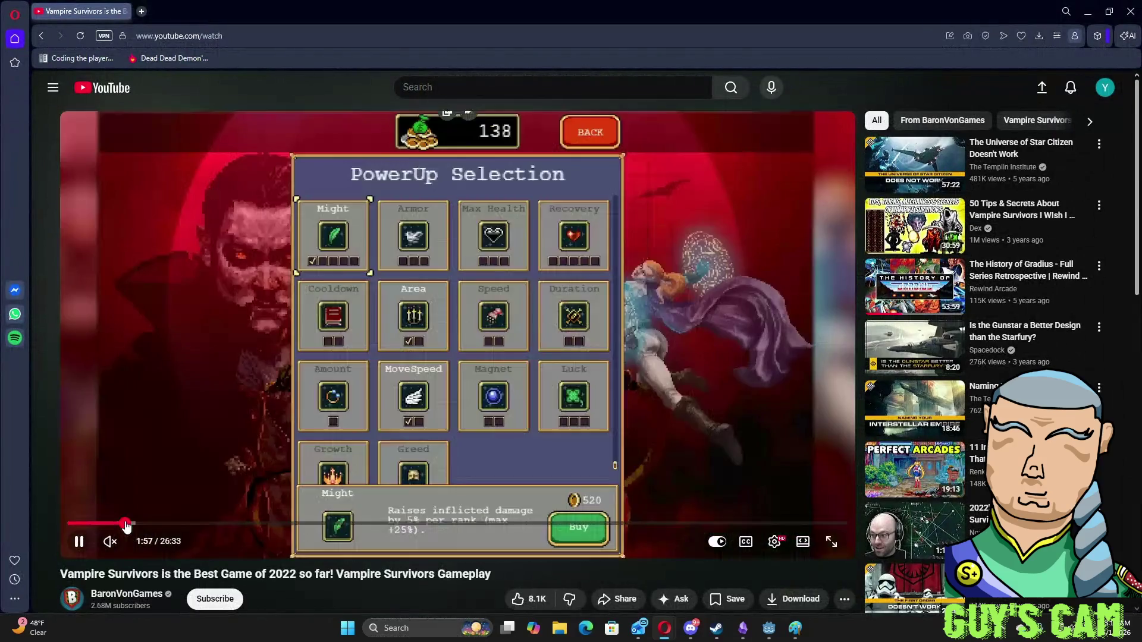
{"action": "left_click", "coordinate": [92, 514]}
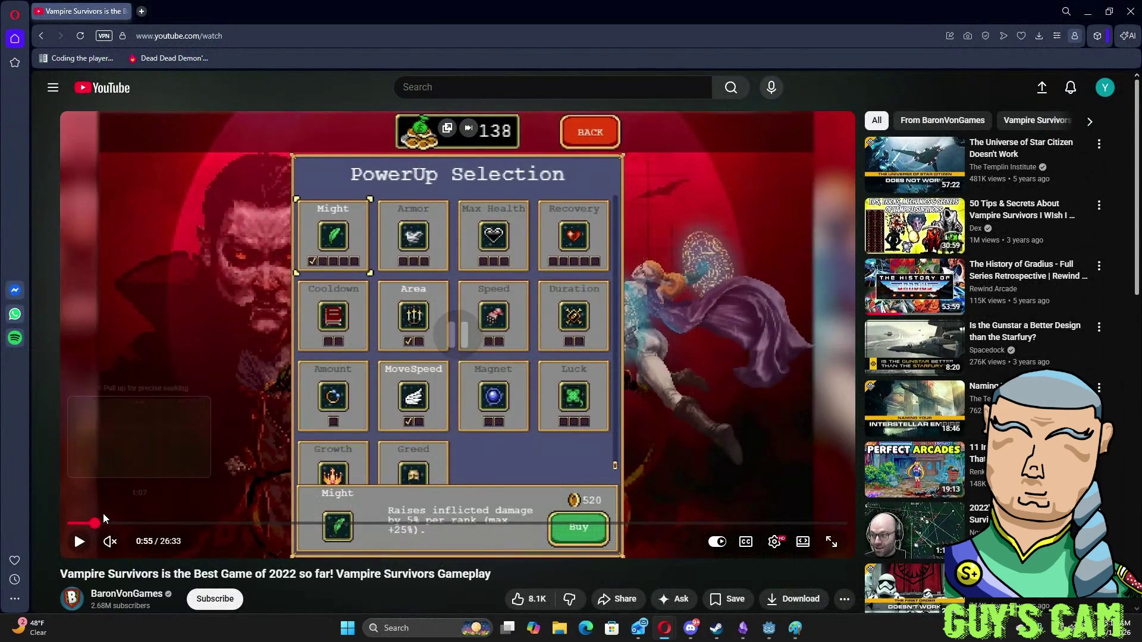
{"action": "left_click", "coordinate": [94, 523]}
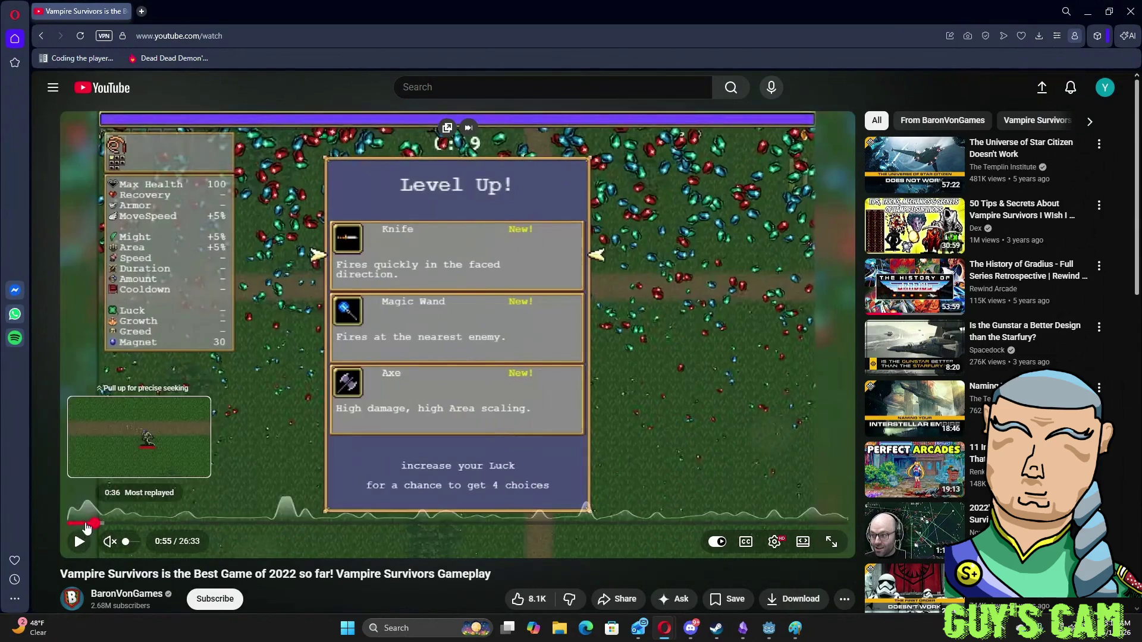
{"action": "left_click", "coordinate": [87, 523]}
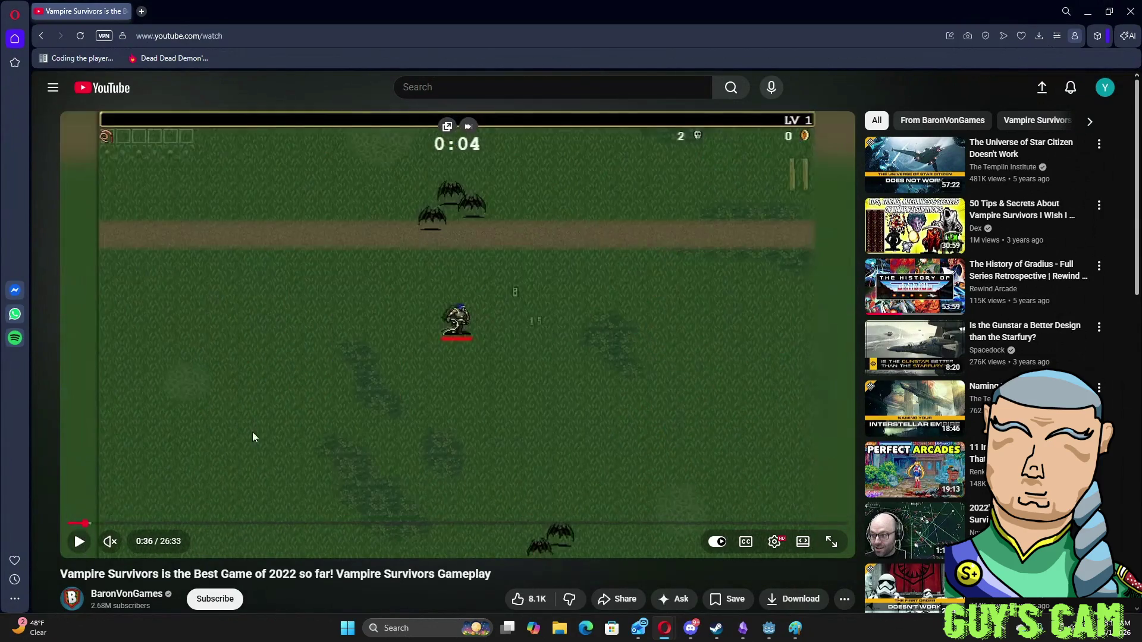
{"action": "left_click", "coordinate": [372, 254]}
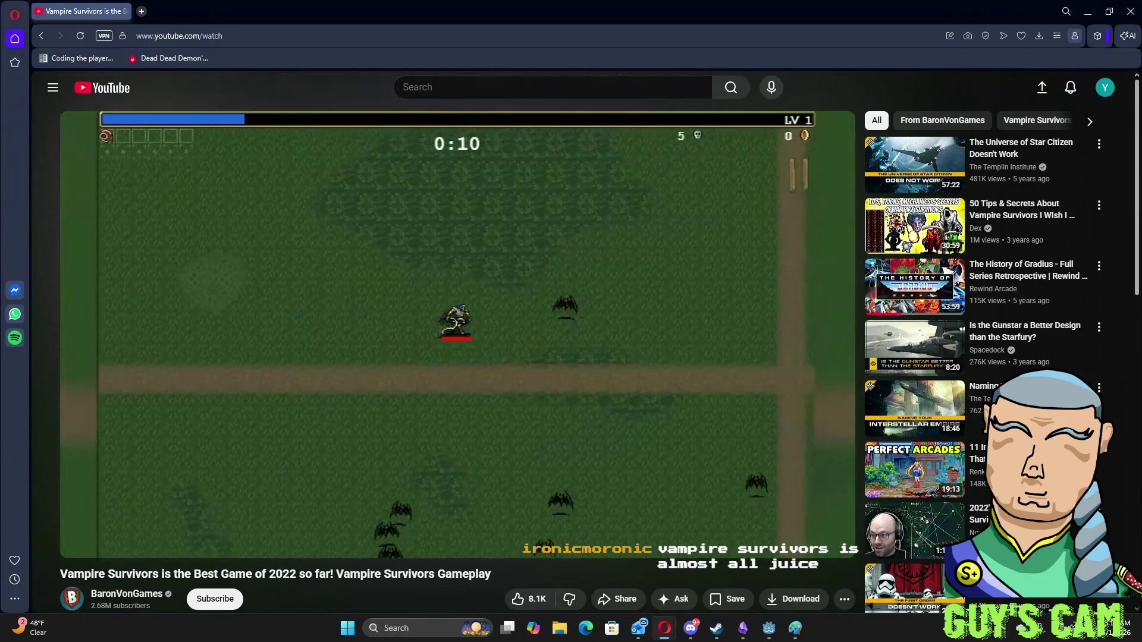
{"action": "left_click", "coordinate": [322, 371]}
{"action": "left_click", "coordinate": [322, 371]}
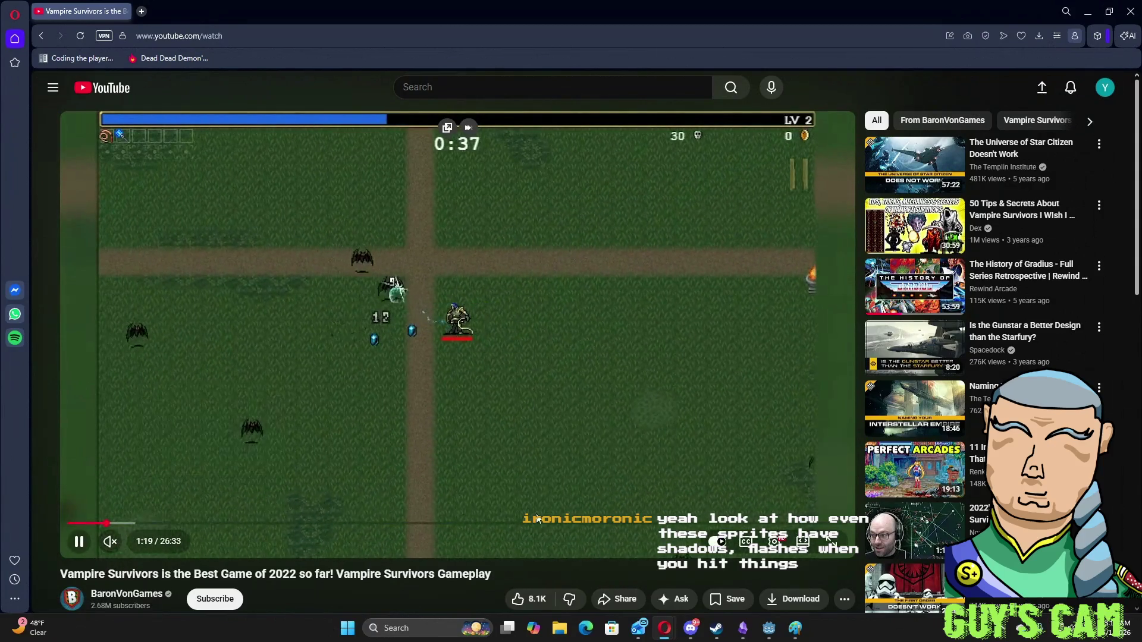
- Jump ahead to the late-game level-up scenes around 17:33 and 20:58
{"action": "left_click", "coordinate": [584, 524]}
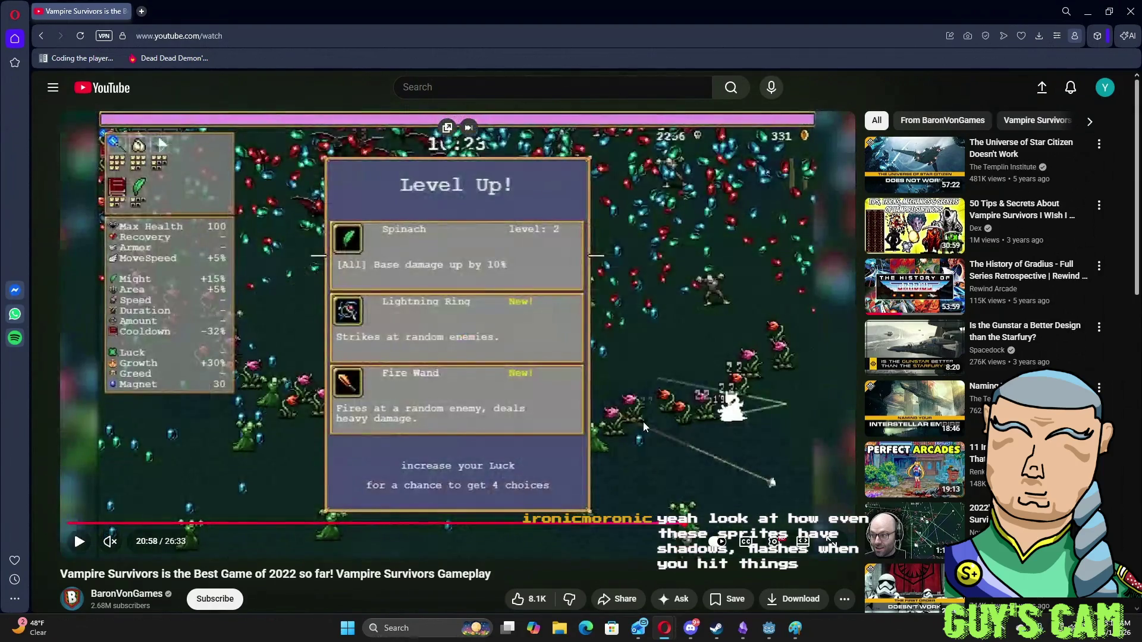
{"action": "left_click", "coordinate": [643, 423]}
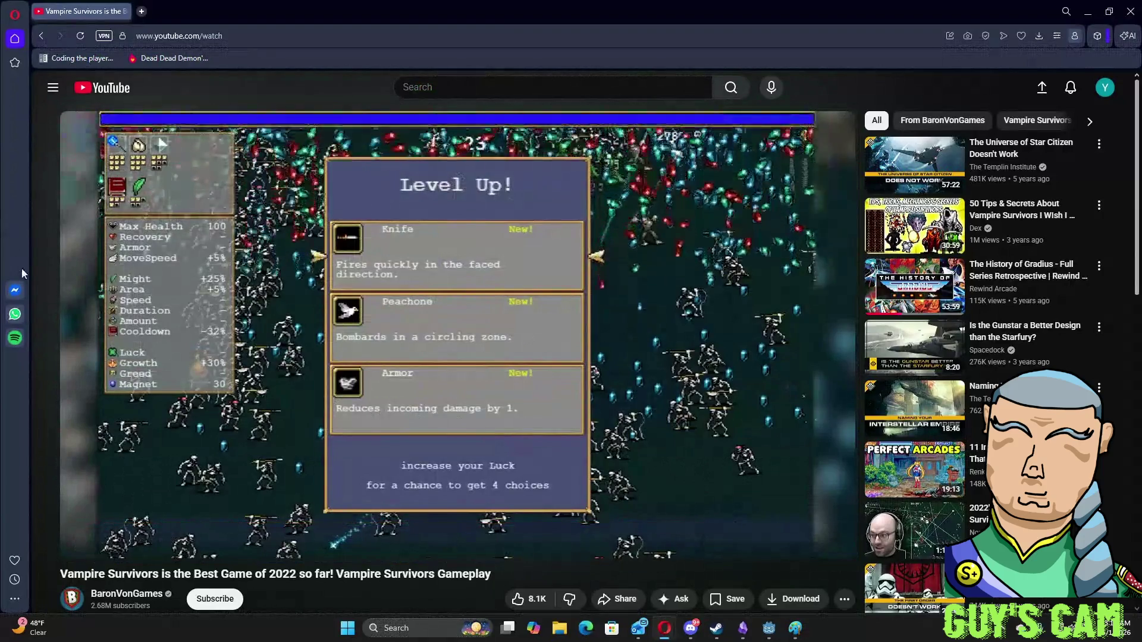
{"action": "mouse_move", "coordinate": [156, 493]}
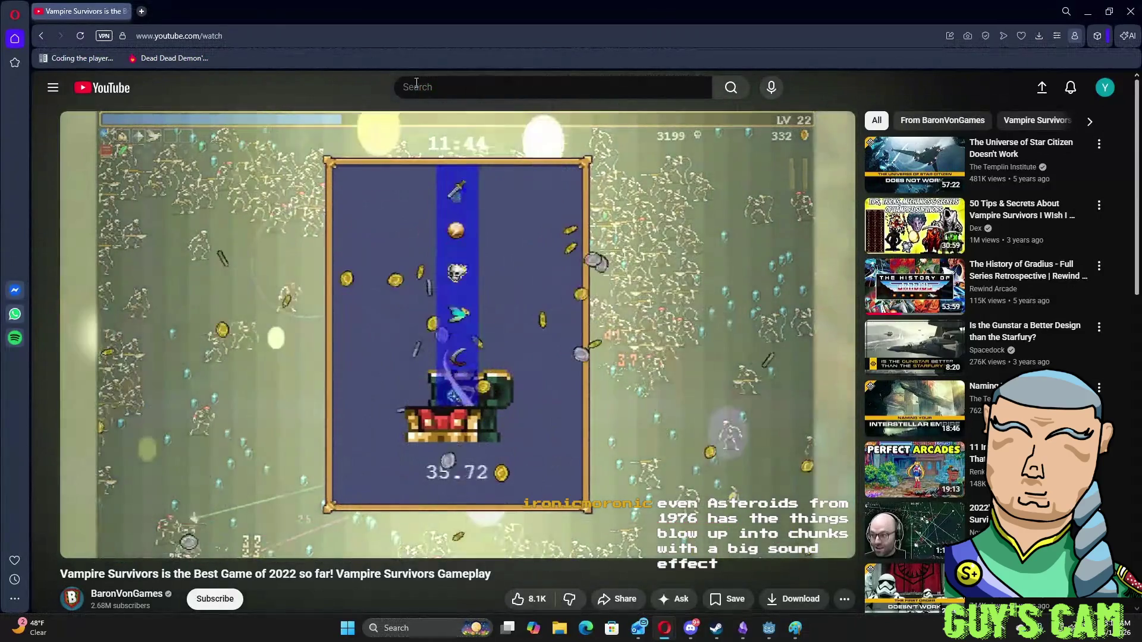
{"action": "left_click", "coordinate": [477, 82]}
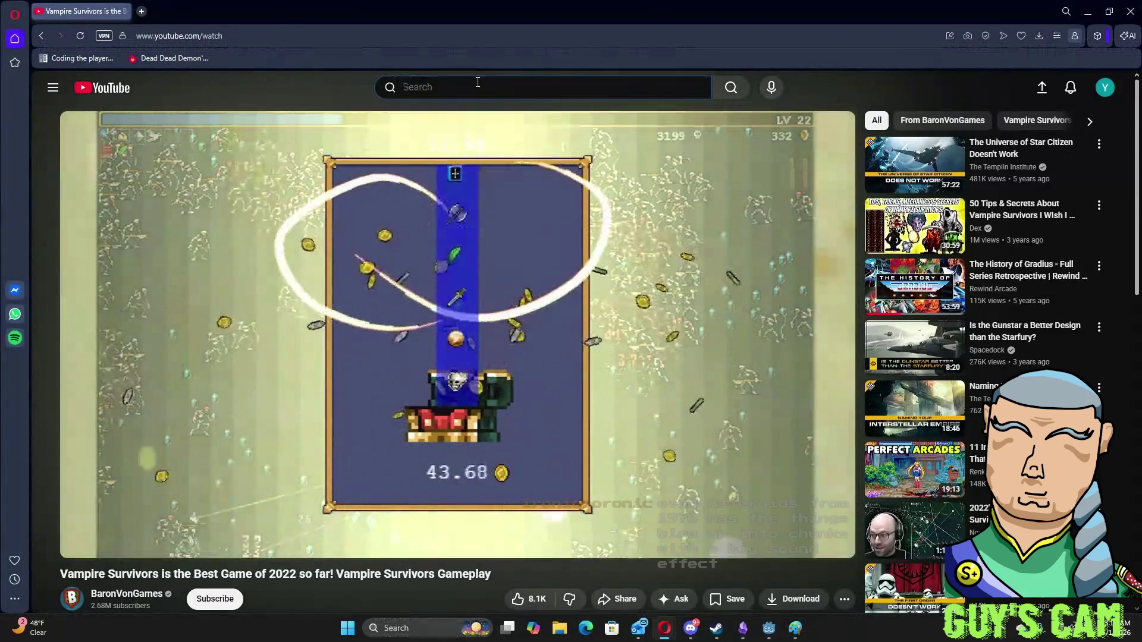
- Search YouTube for 'sini' and open the Sinistar (Arcade, 1982) video
{"action": "type", "text": "sinistar"}
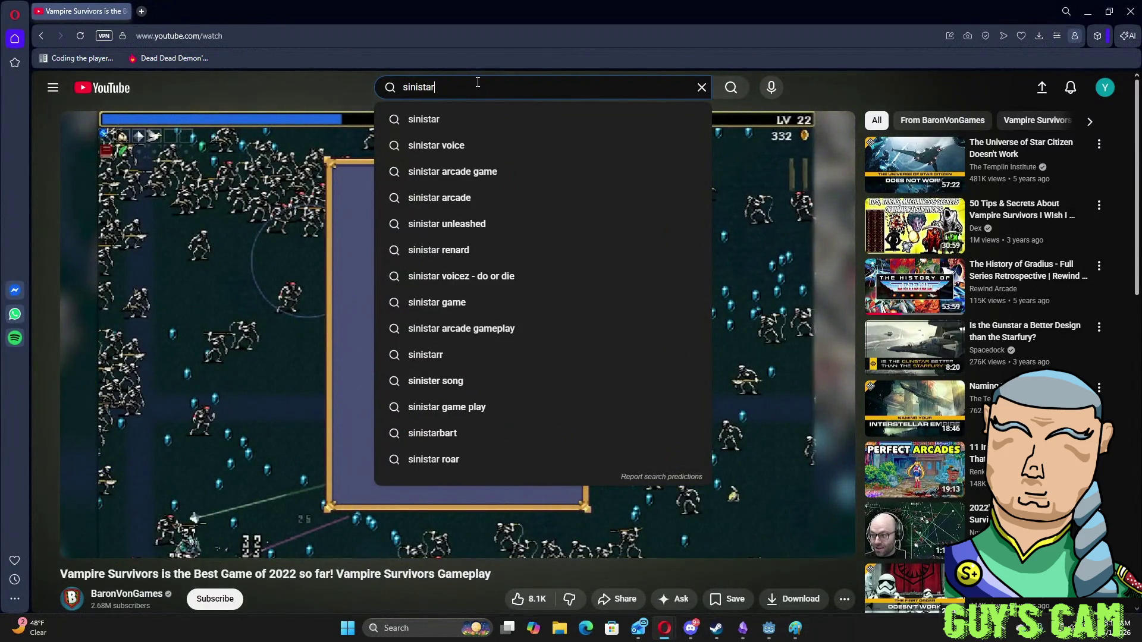
{"action": "key", "text": "Return"}
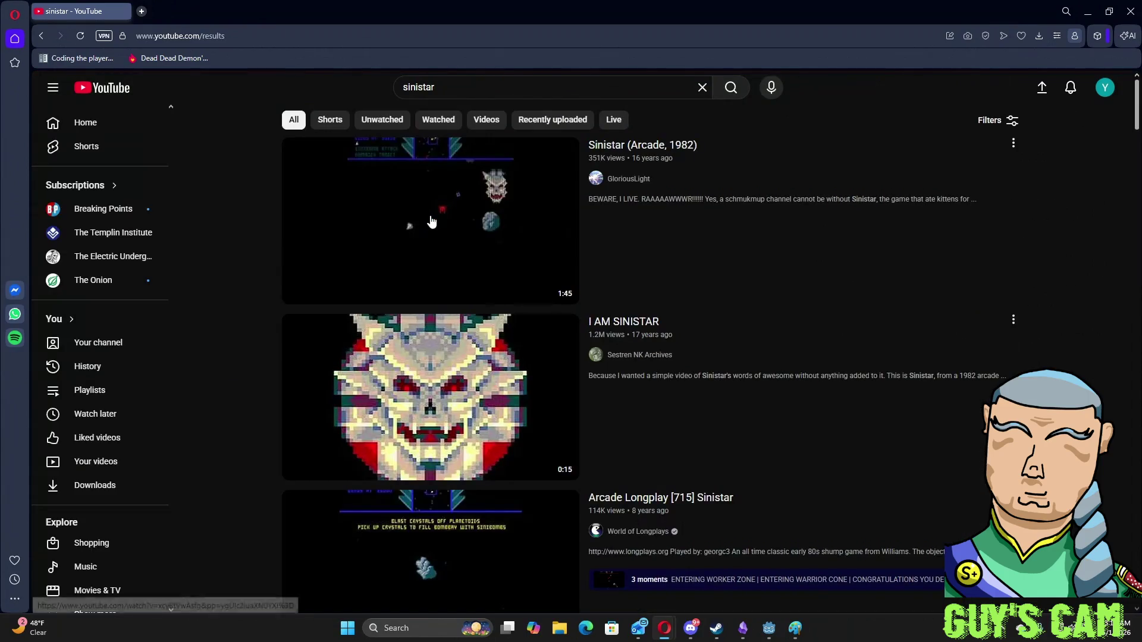
{"action": "mouse_move", "coordinate": [421, 280]}
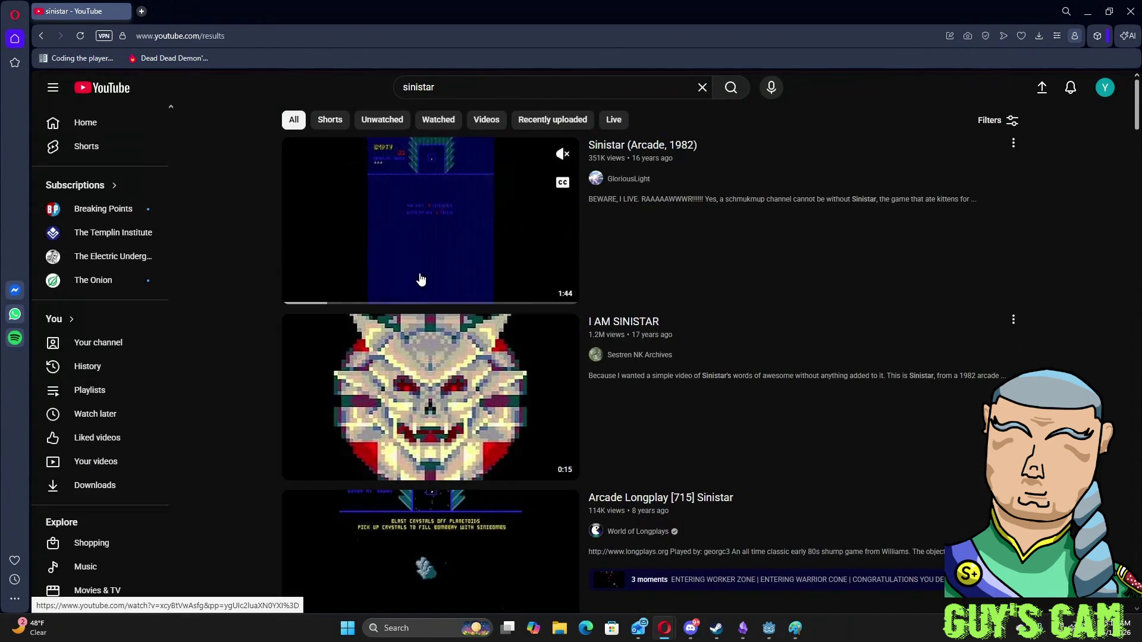
{"action": "left_click", "coordinate": [422, 219]}
- Watch it full screen, skipping to 0:16, 0:42, 0:56 and 1:03, then pause and return to Godot
{"action": "left_click", "coordinate": [179, 524]}
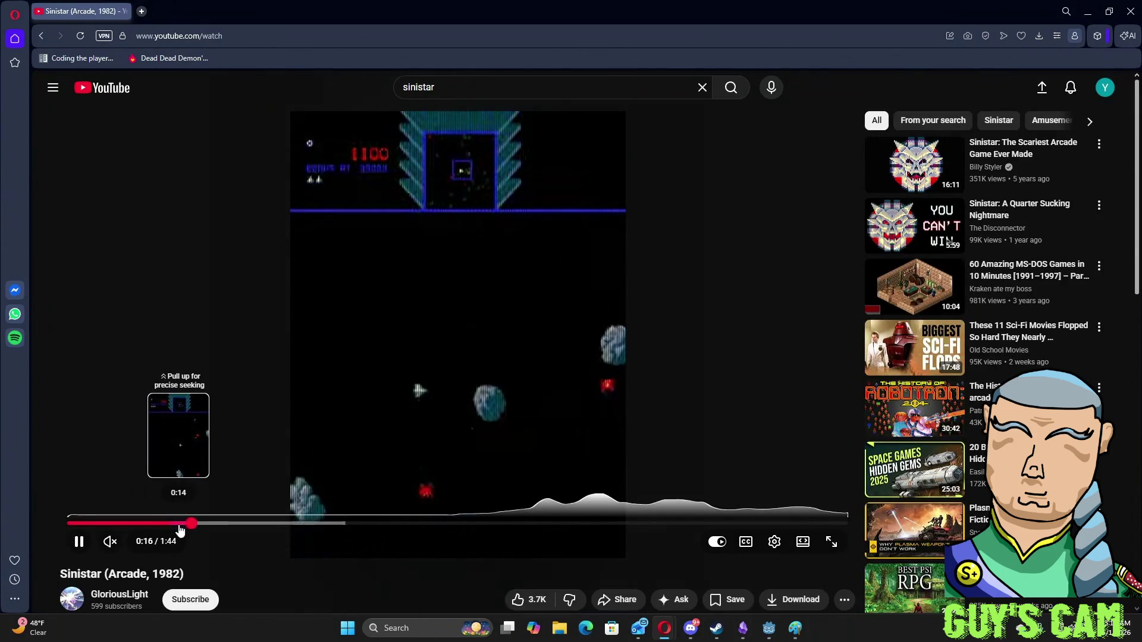
{"action": "left_click", "coordinate": [831, 543]}
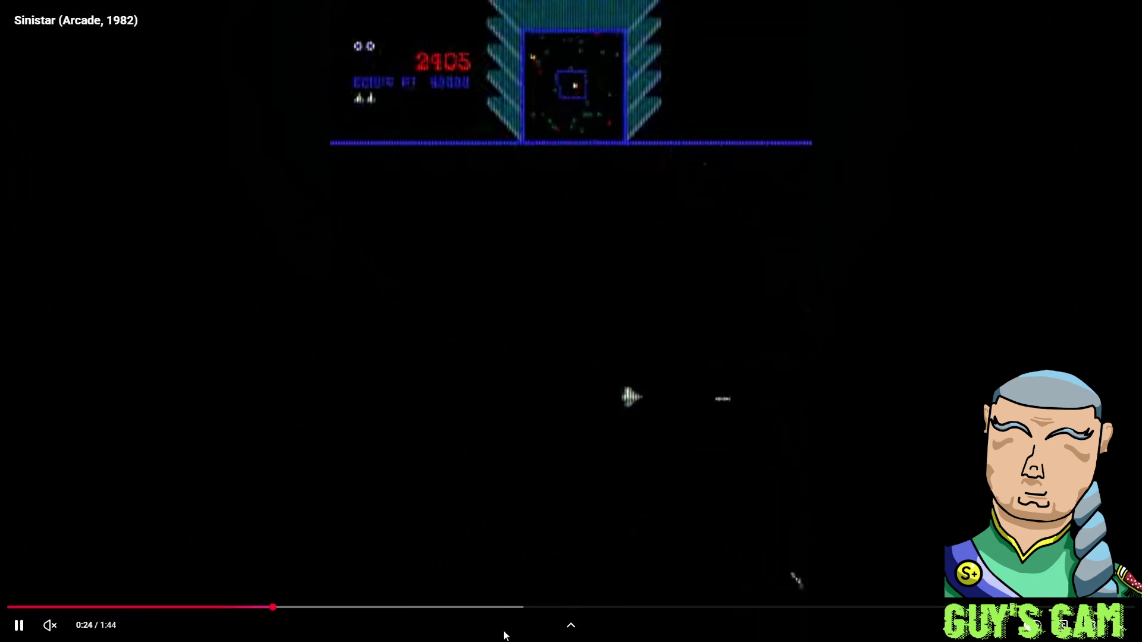
{"action": "left_click", "coordinate": [454, 607]}
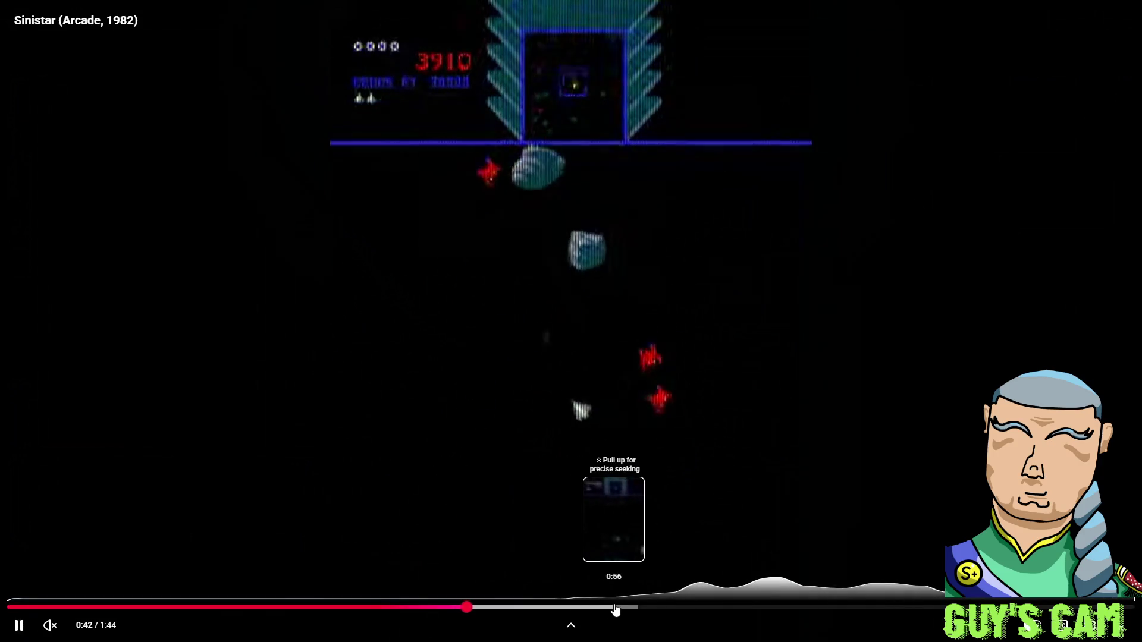
{"action": "left_click", "coordinate": [615, 607]}
{"action": "left_click", "coordinate": [684, 607]}
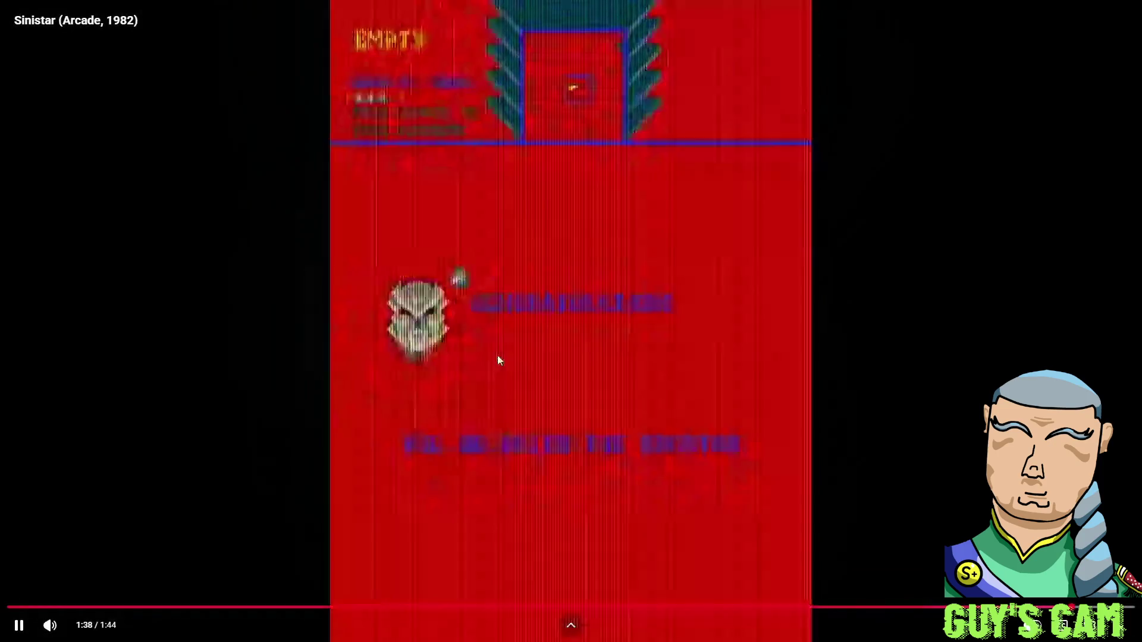
{"action": "left_click", "coordinate": [544, 315]}
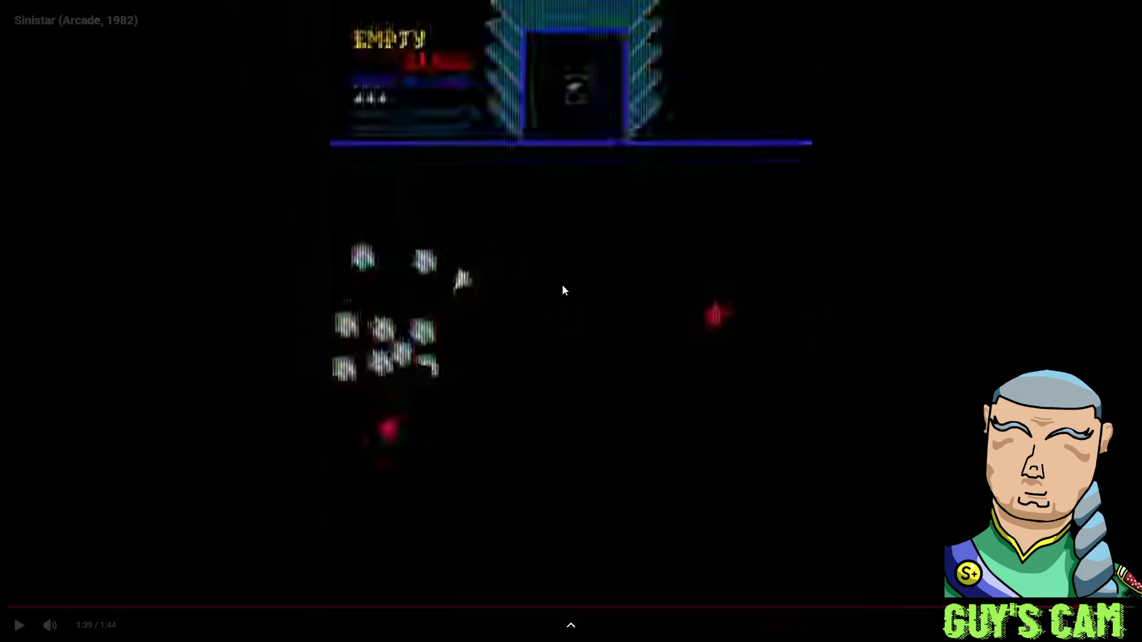
{"action": "key", "text": "Escape"}
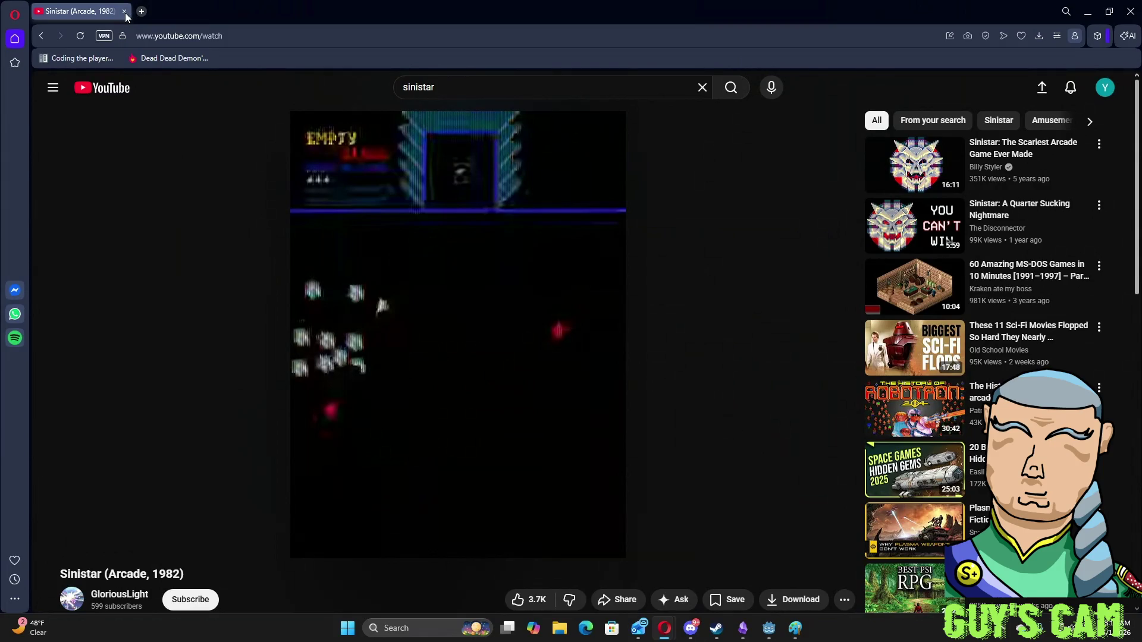
{"action": "left_click", "coordinate": [124, 11]}
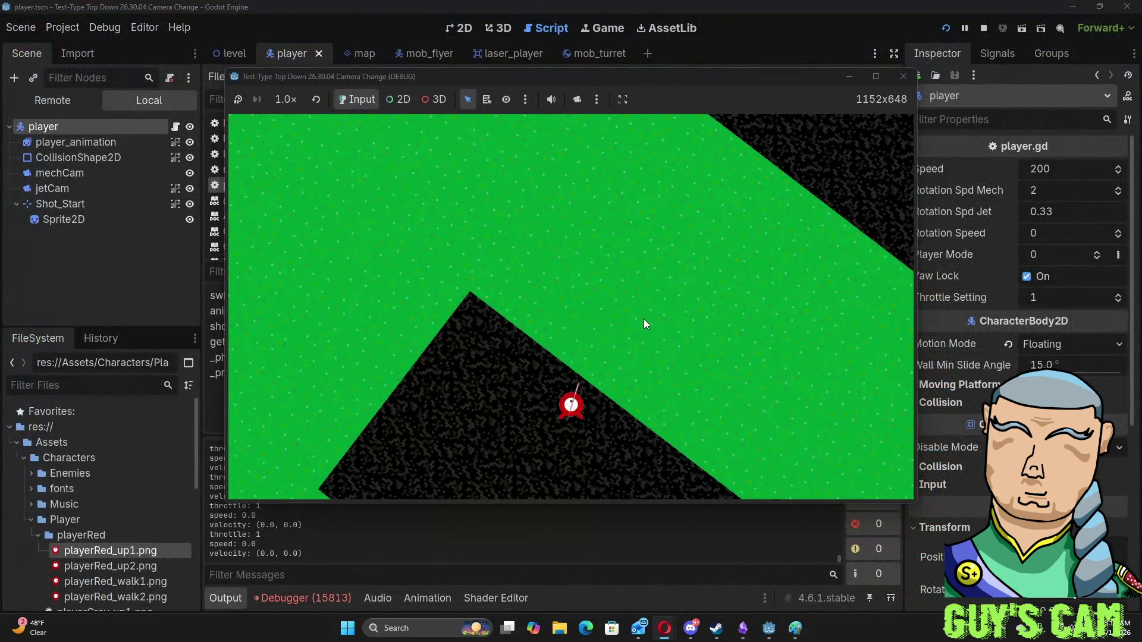
- Fire lasers from the ship upward, toward the upper left and corner, then the lower right
{"action": "left_click", "coordinate": [576, 383]}
{"action": "left_click", "coordinate": [504, 375]}
{"action": "left_click", "coordinate": [581, 328]}
{"action": "left_click", "coordinate": [461, 324]}
{"action": "left_click", "coordinate": [470, 291]}
{"action": "left_click", "coordinate": [483, 297]}
{"action": "left_click", "coordinate": [903, 76]}
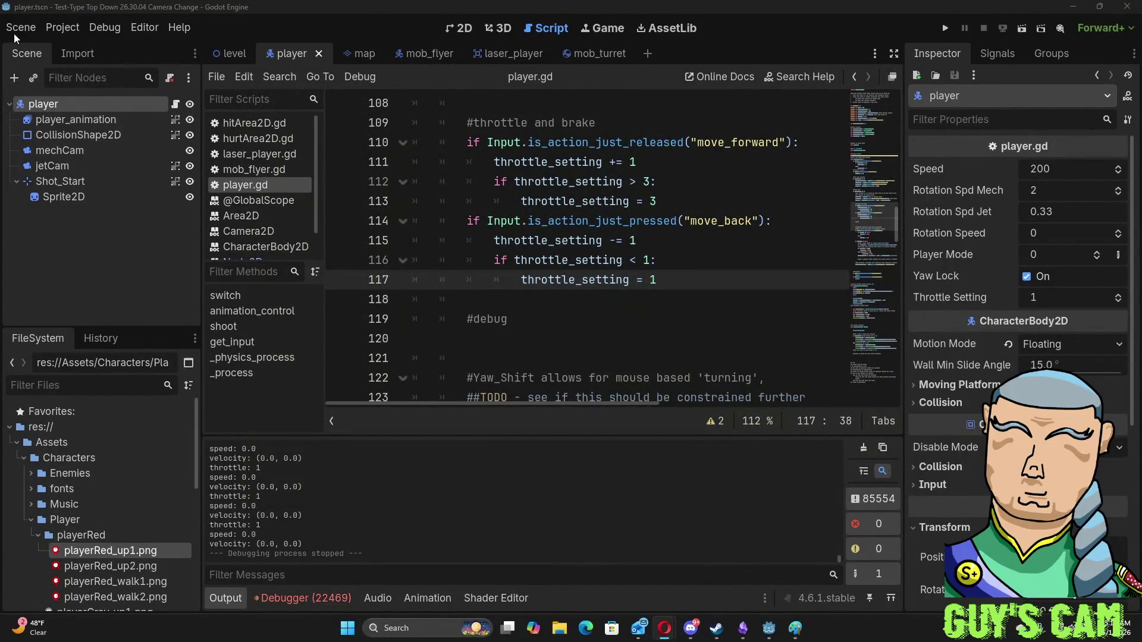
{"action": "left_click", "coordinate": [14, 30]}
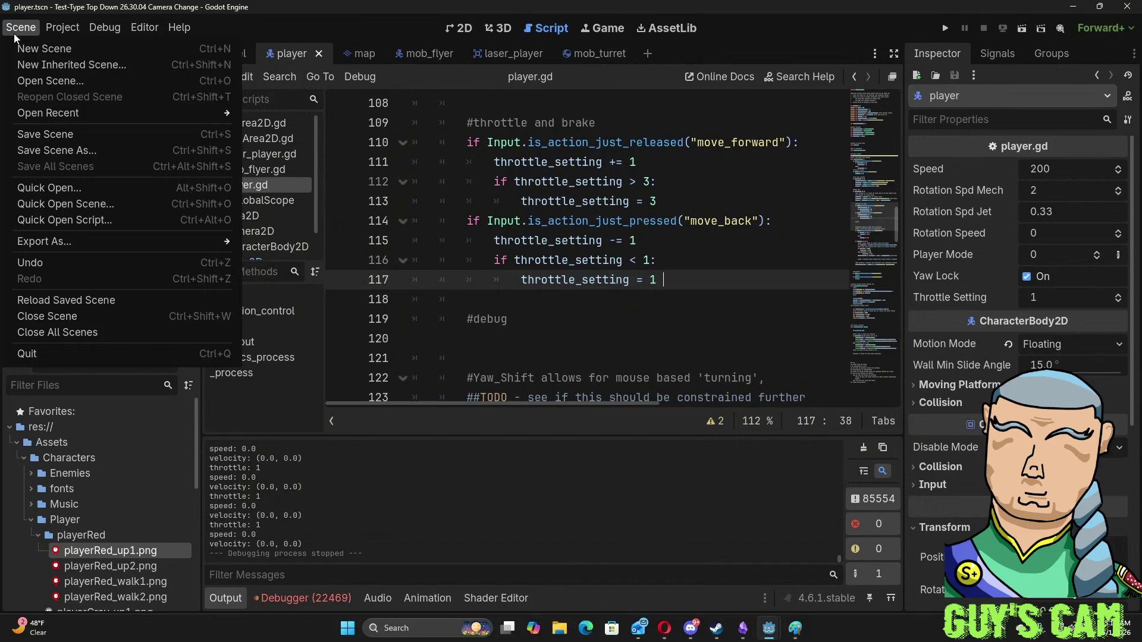
{"action": "left_click", "coordinate": [27, 136]}
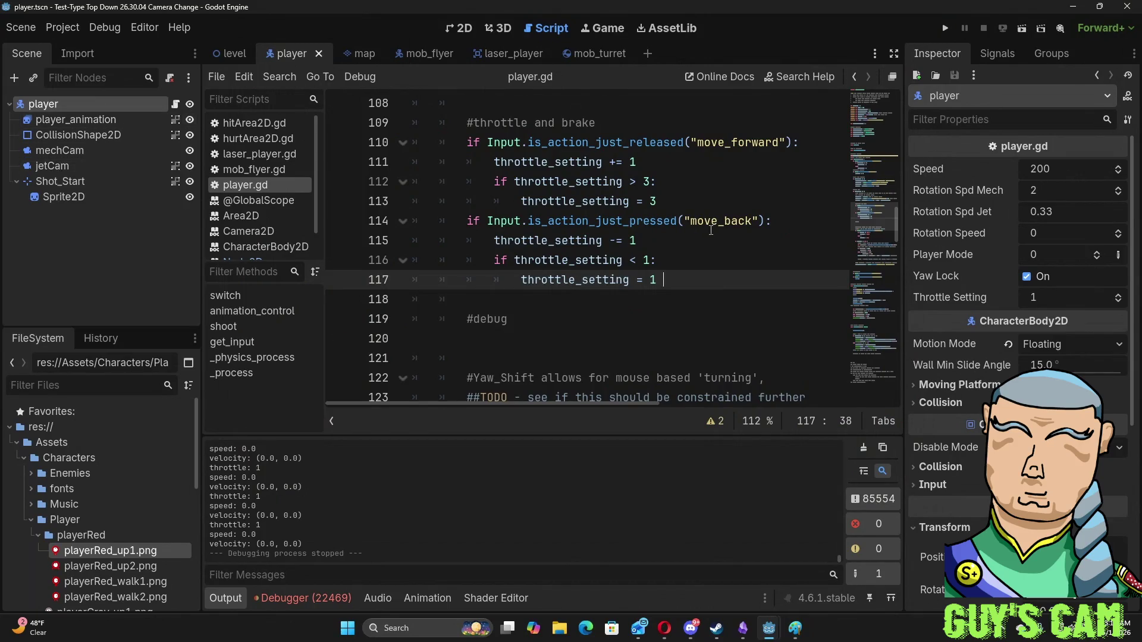
{"action": "left_click", "coordinate": [653, 298]}
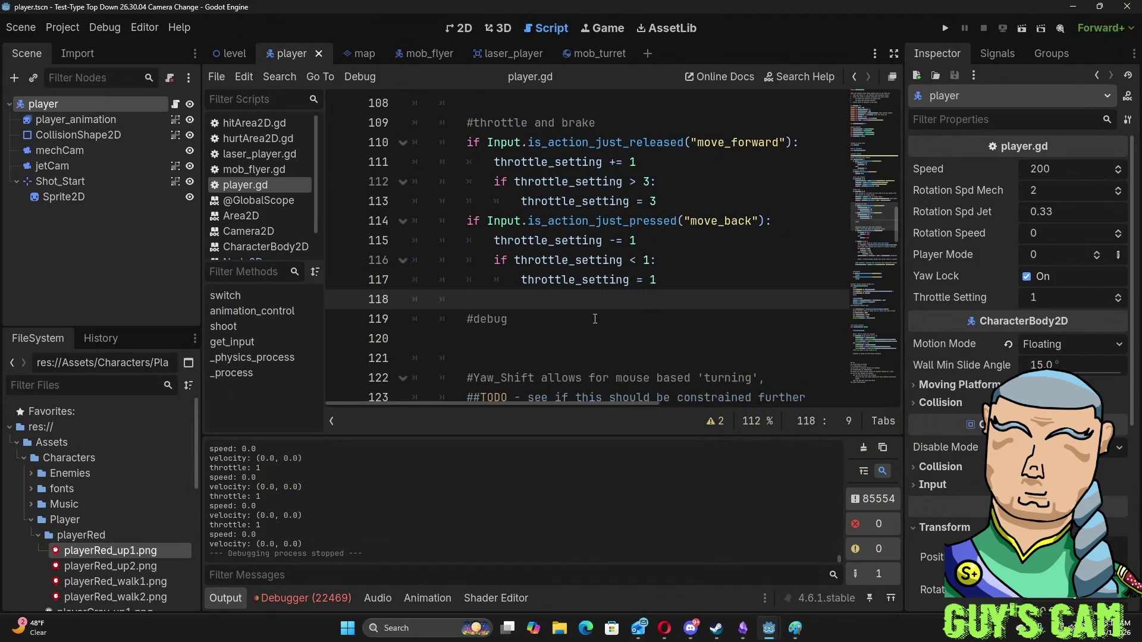
{"action": "scroll", "coordinate": [593, 317], "scroll_direction": "up", "scroll_amount": 1}
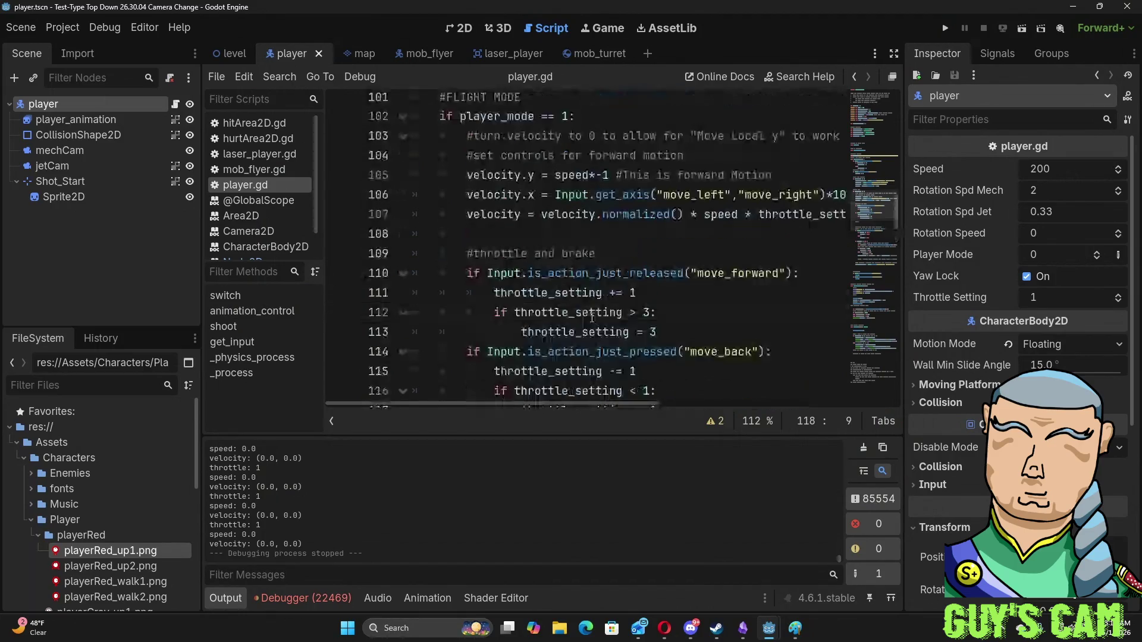
{"action": "scroll", "coordinate": [592, 318], "scroll_direction": "up", "scroll_amount": 2}
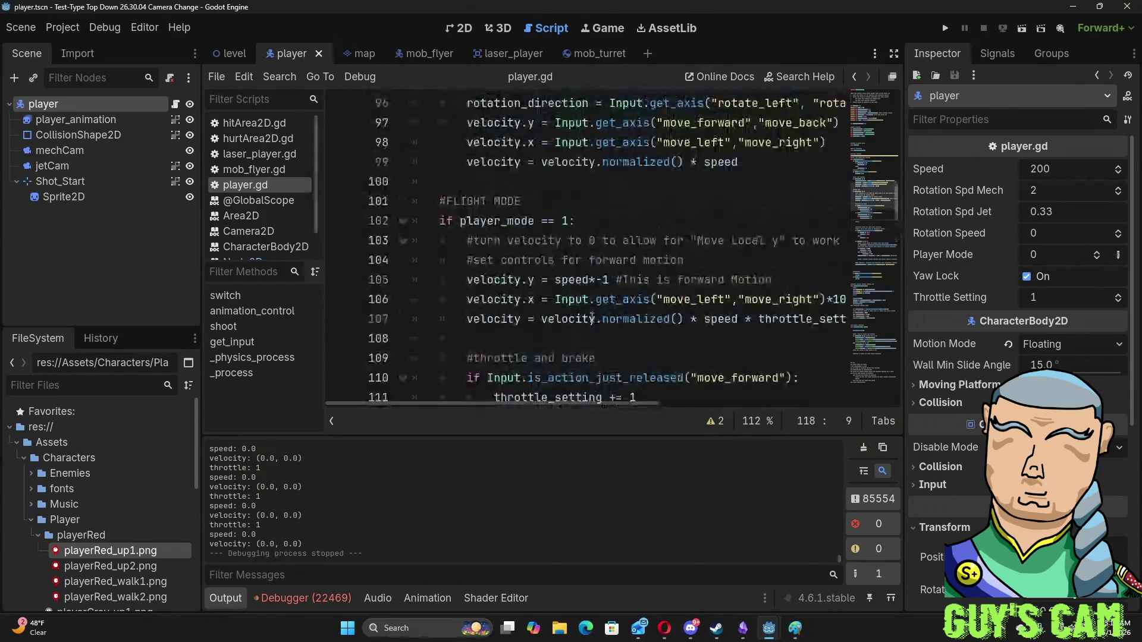
{"action": "scroll", "coordinate": [592, 318], "scroll_direction": "up", "scroll_amount": 1}
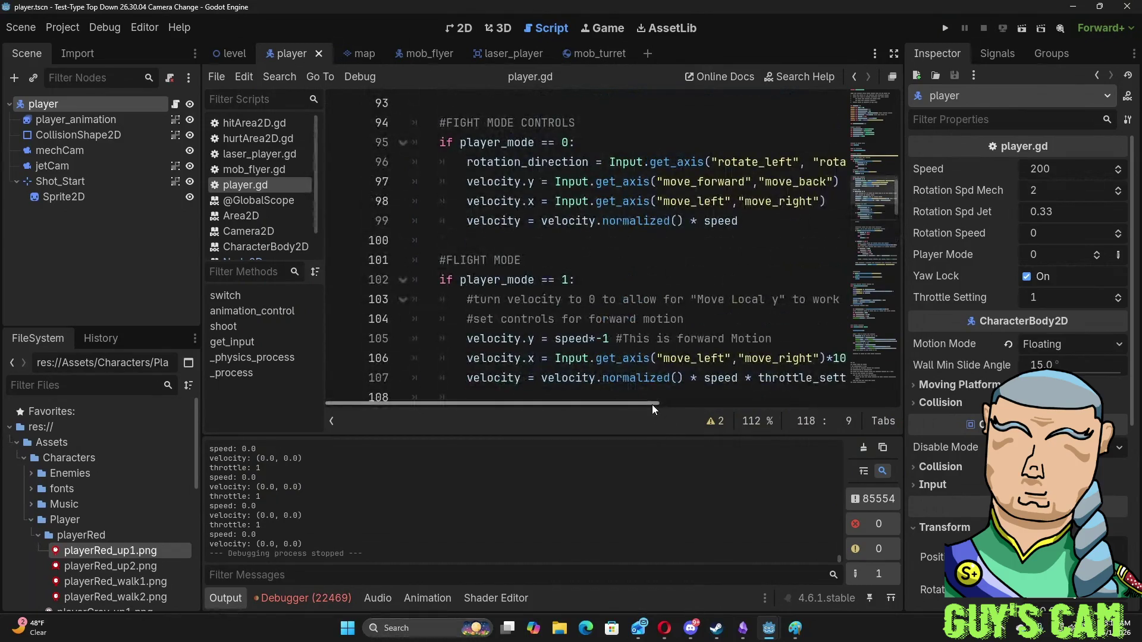
{"action": "scroll", "coordinate": [650, 401], "scroll_direction": "right", "scroll_amount": 2}
{"action": "scroll", "coordinate": [695, 403], "scroll_direction": "right", "scroll_amount": 3}
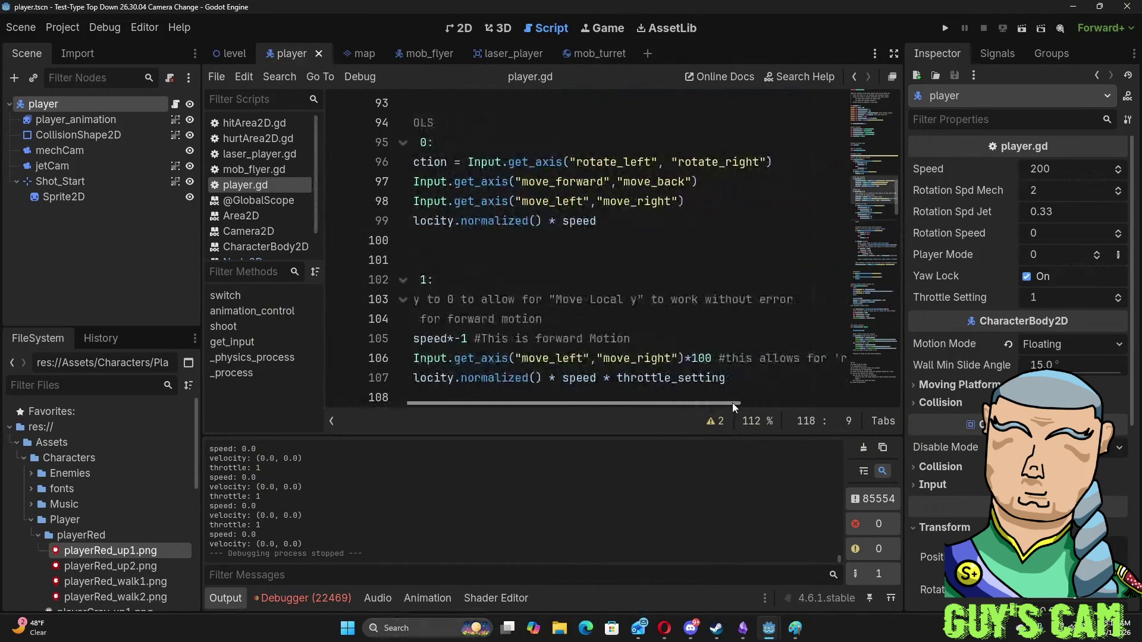
{"action": "scroll", "coordinate": [732, 402], "scroll_direction": "left", "scroll_amount": 3}
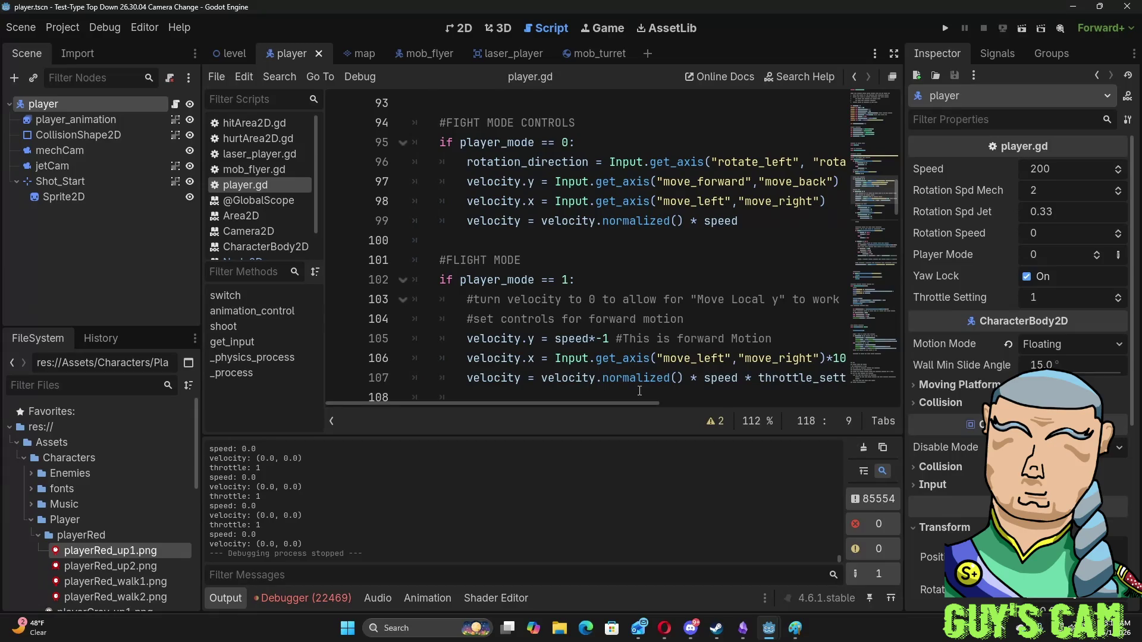
- Run the project with F5 to start the flight-control test
{"action": "key", "text": "F5"}
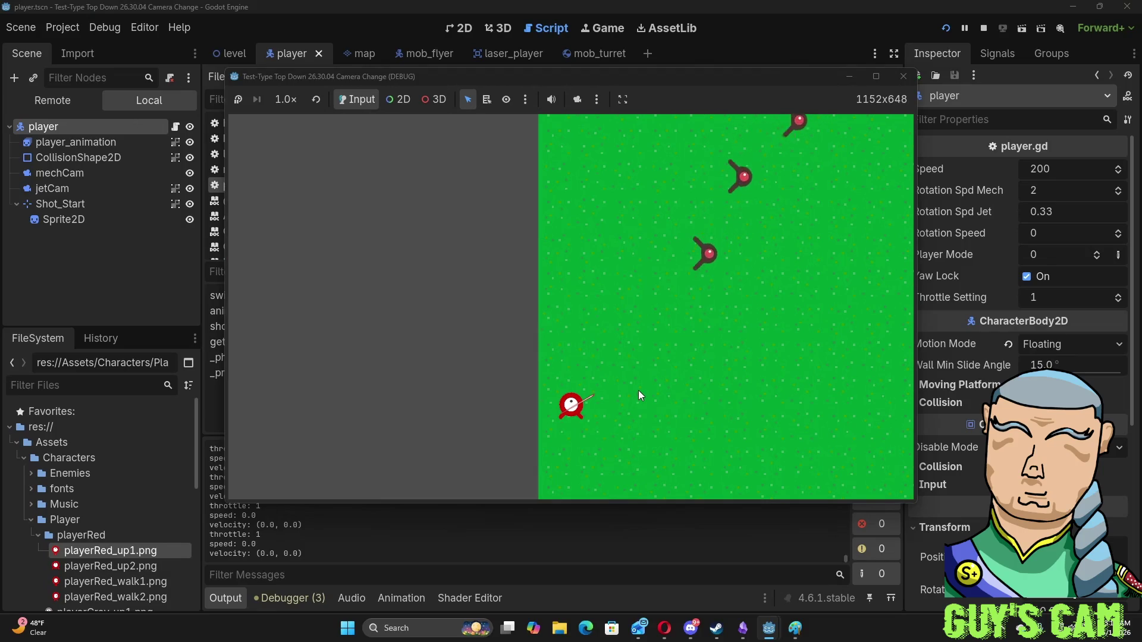
- Throttle the ship forward, steer left and right, and fire the first laser shots
{"action": "key", "text": "s"}
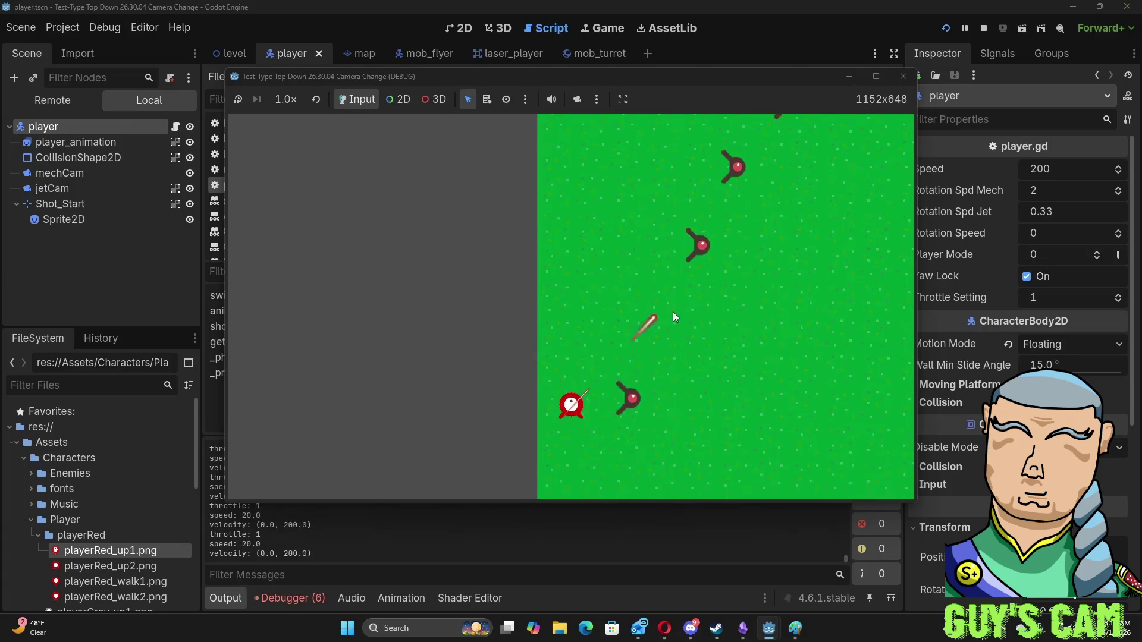
{"action": "key", "text": "a"}
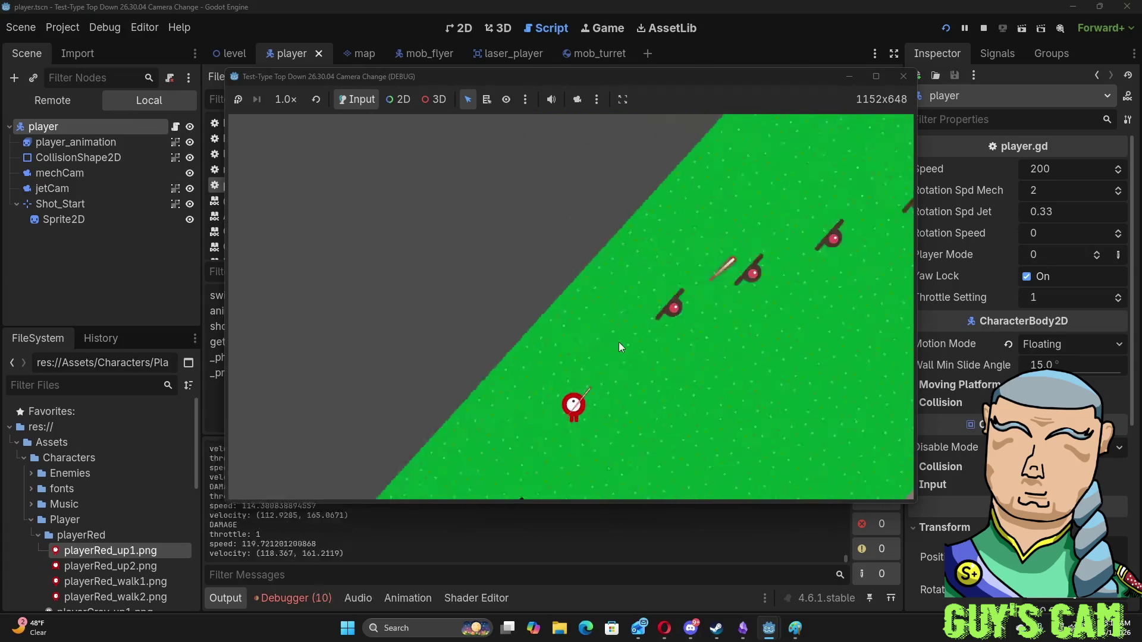
{"action": "left_click", "coordinate": [634, 317]}
{"action": "key", "text": "d"}
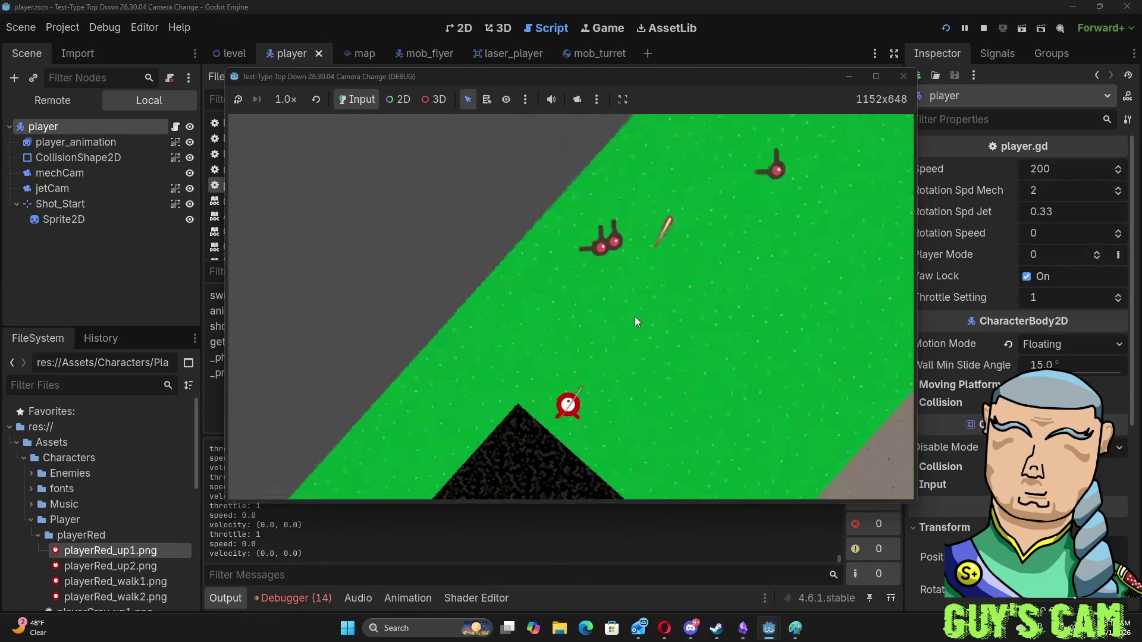
{"action": "left_click", "coordinate": [562, 311]}
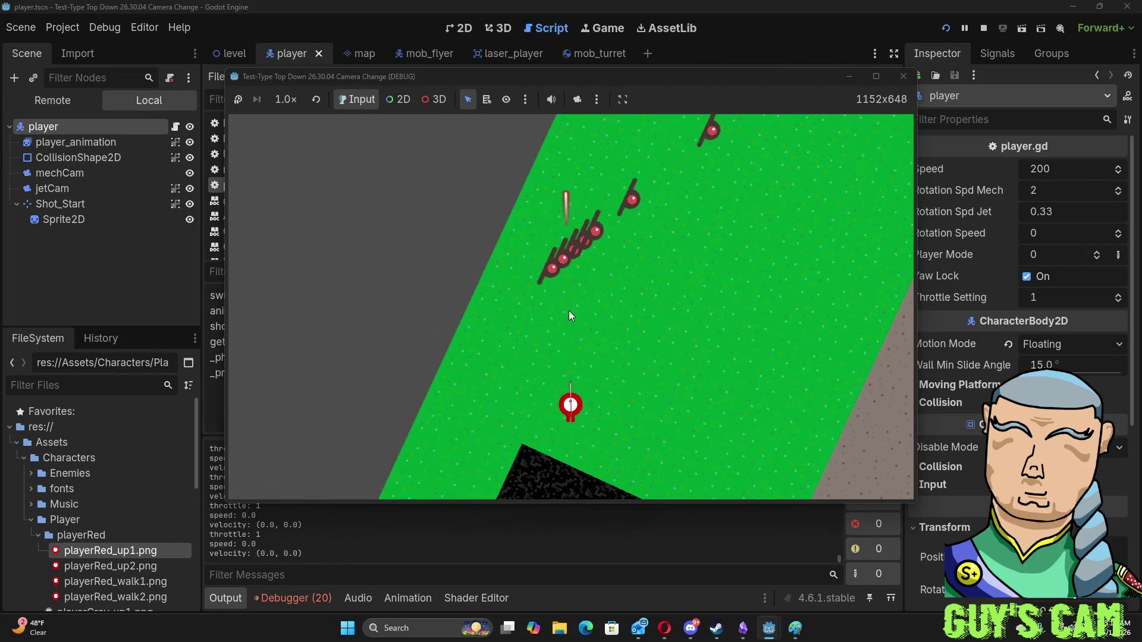
{"action": "left_click", "coordinate": [567, 310]}
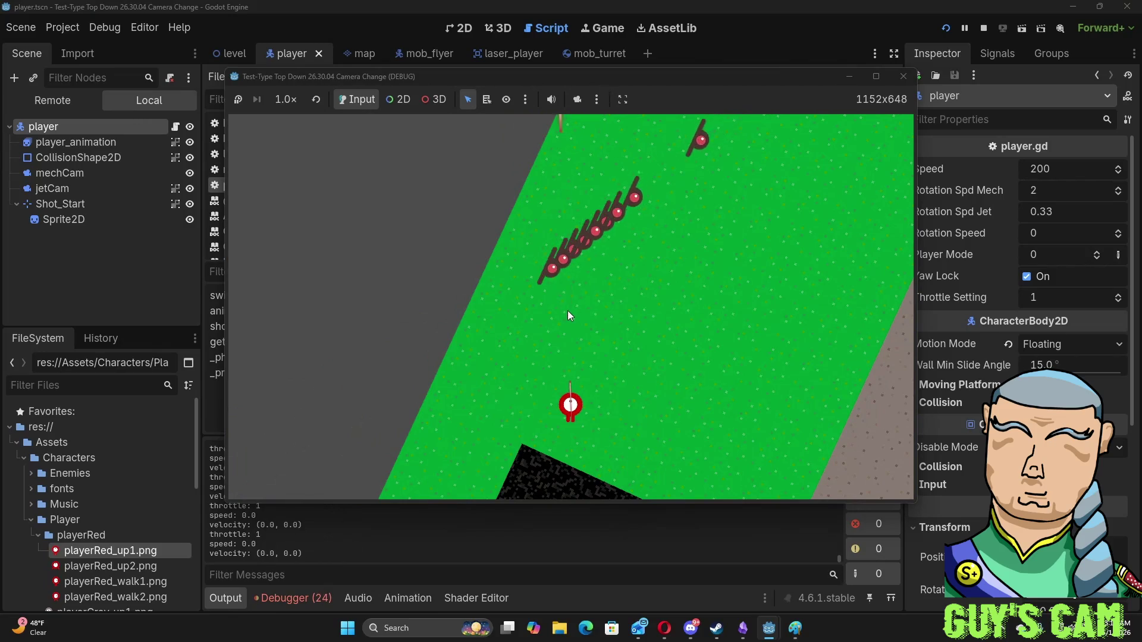
- Shoot down the flyer chain and cluster, then open the laser_player scene
{"action": "left_click", "coordinate": [564, 256]}
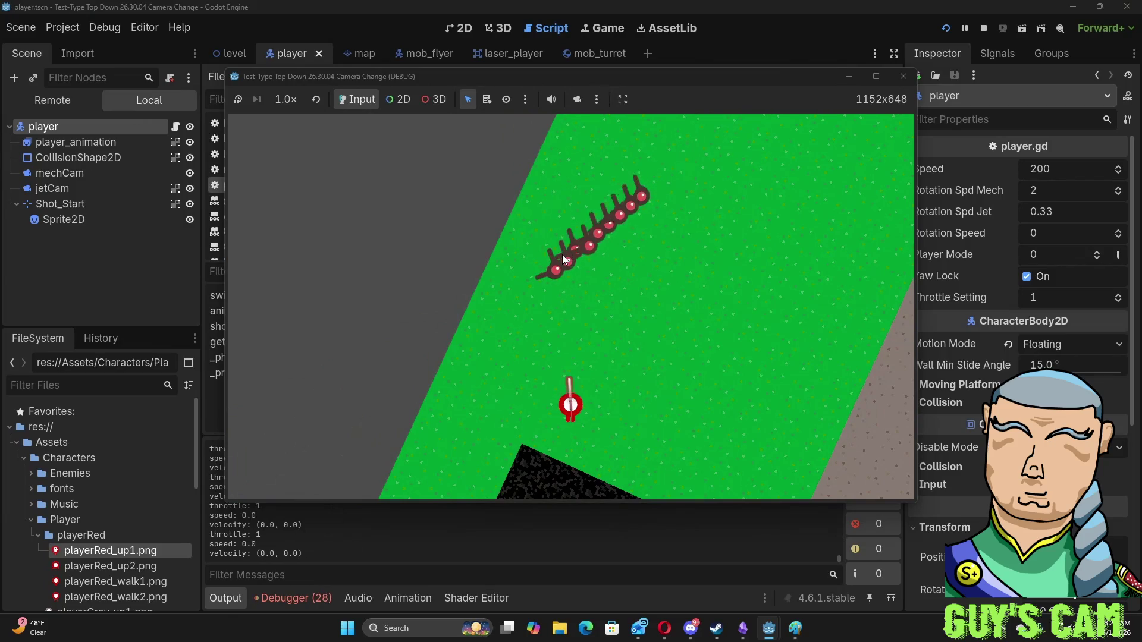
{"action": "left_click", "coordinate": [550, 261]}
{"action": "left_click", "coordinate": [553, 261]}
{"action": "left_click", "coordinate": [555, 260]}
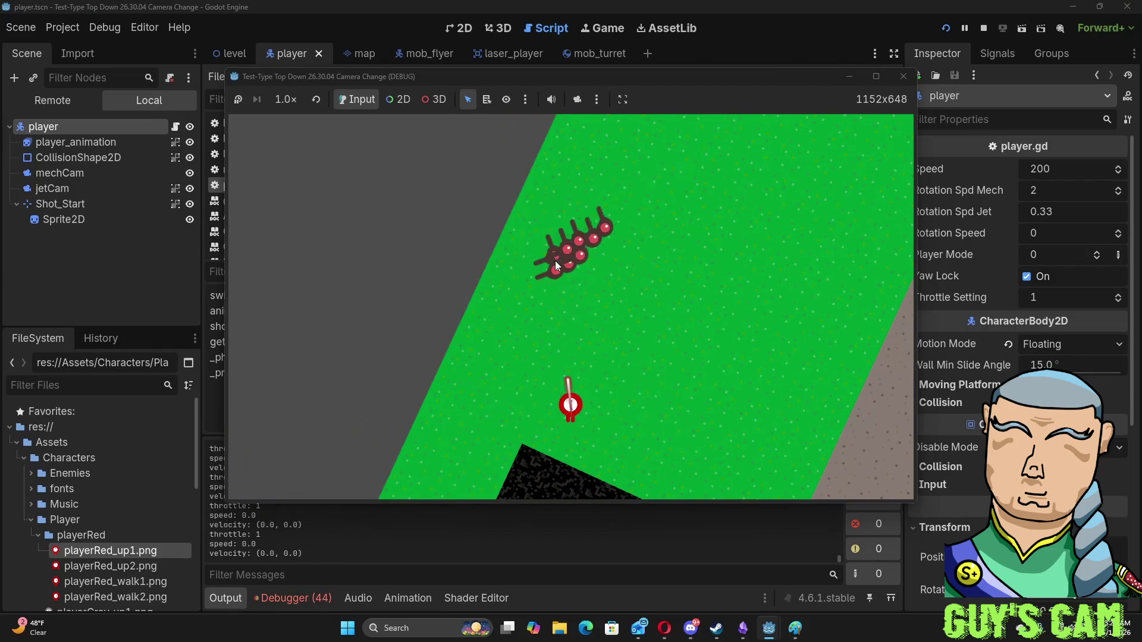
{"action": "left_click", "coordinate": [556, 259]}
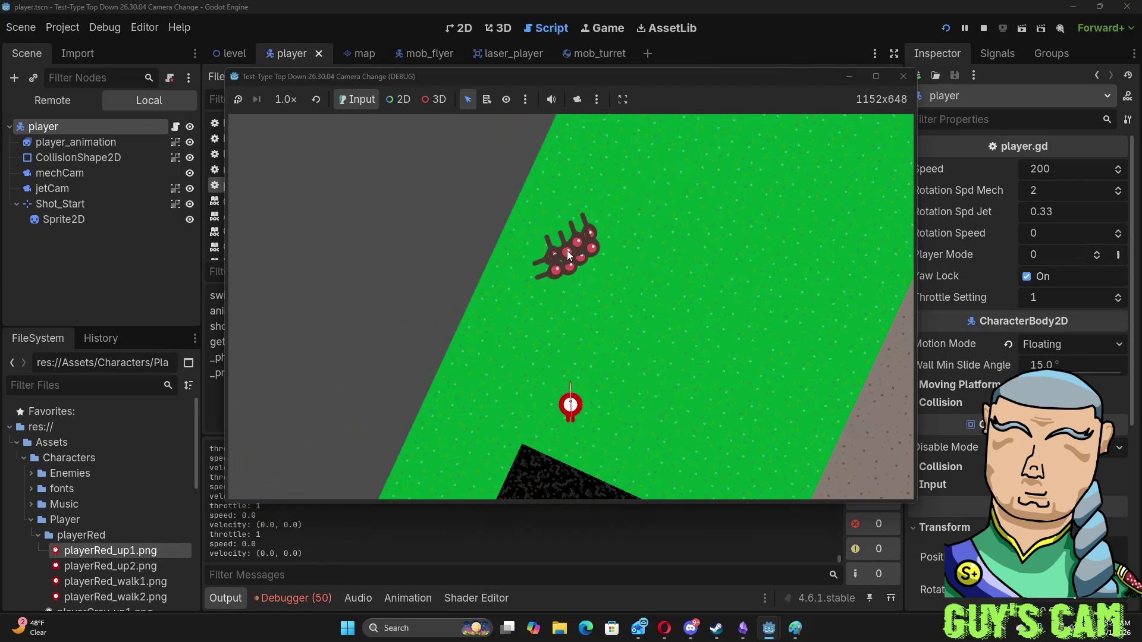
{"action": "left_click", "coordinate": [574, 248]}
{"action": "left_click", "coordinate": [567, 248]}
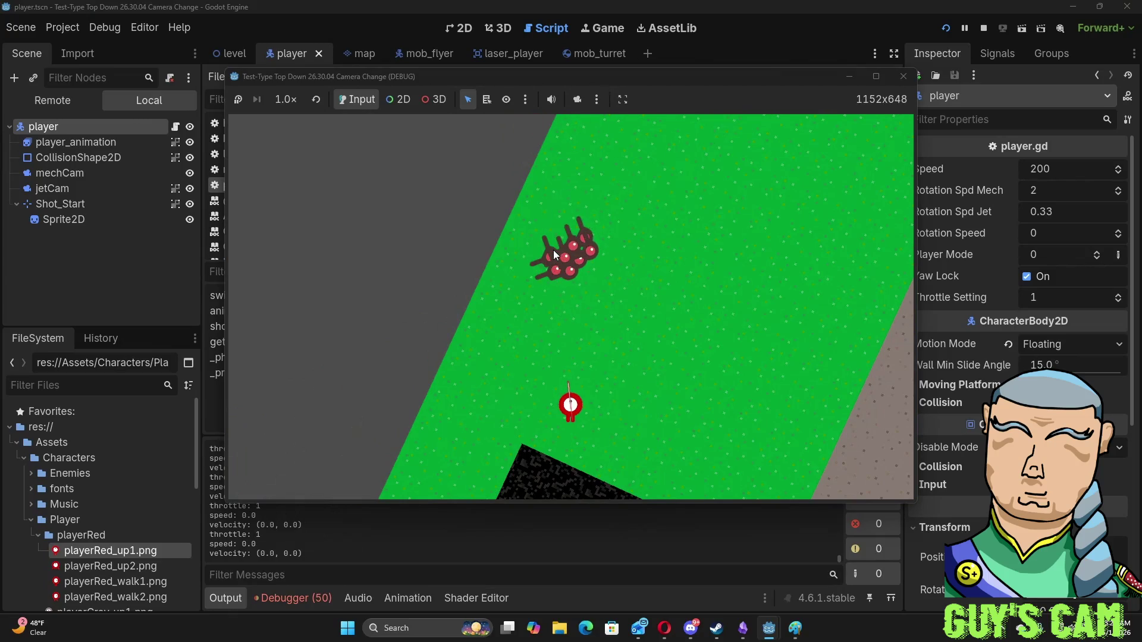
{"action": "left_click", "coordinate": [553, 249]}
{"action": "left_click", "coordinate": [550, 248]}
{"action": "left_click", "coordinate": [551, 247]}
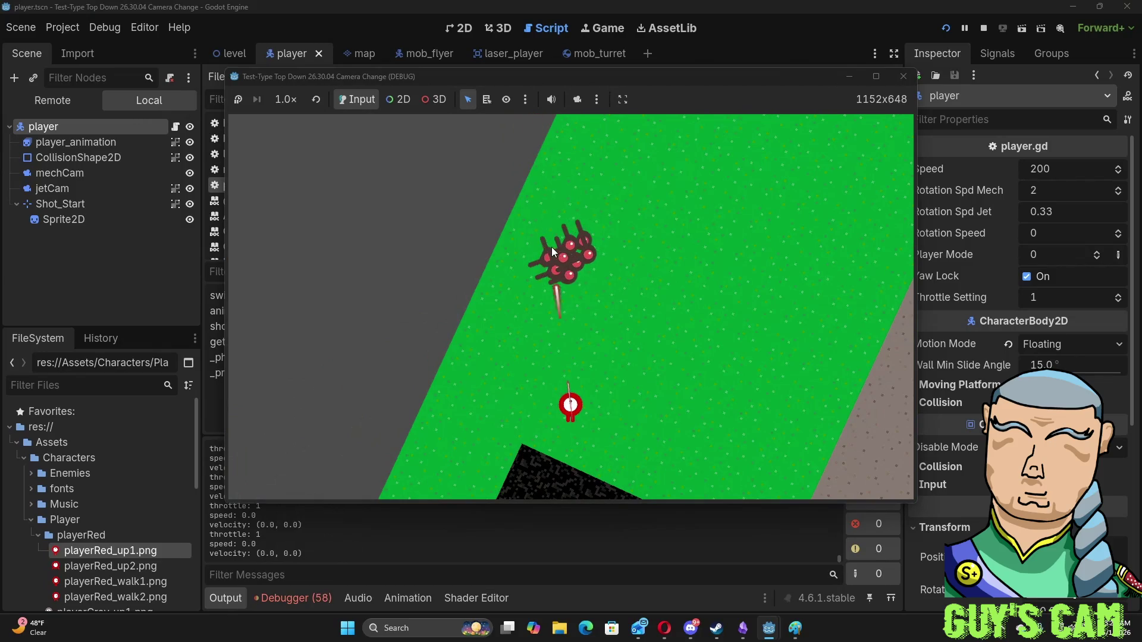
{"action": "left_click", "coordinate": [548, 248]}
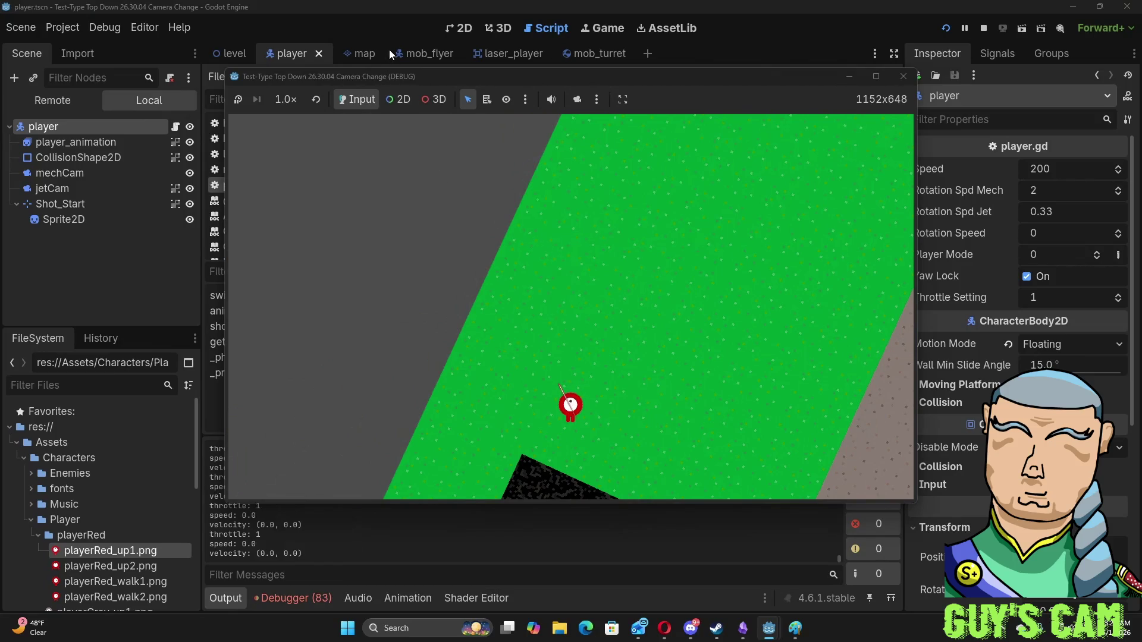
{"action": "left_click", "coordinate": [501, 53]}
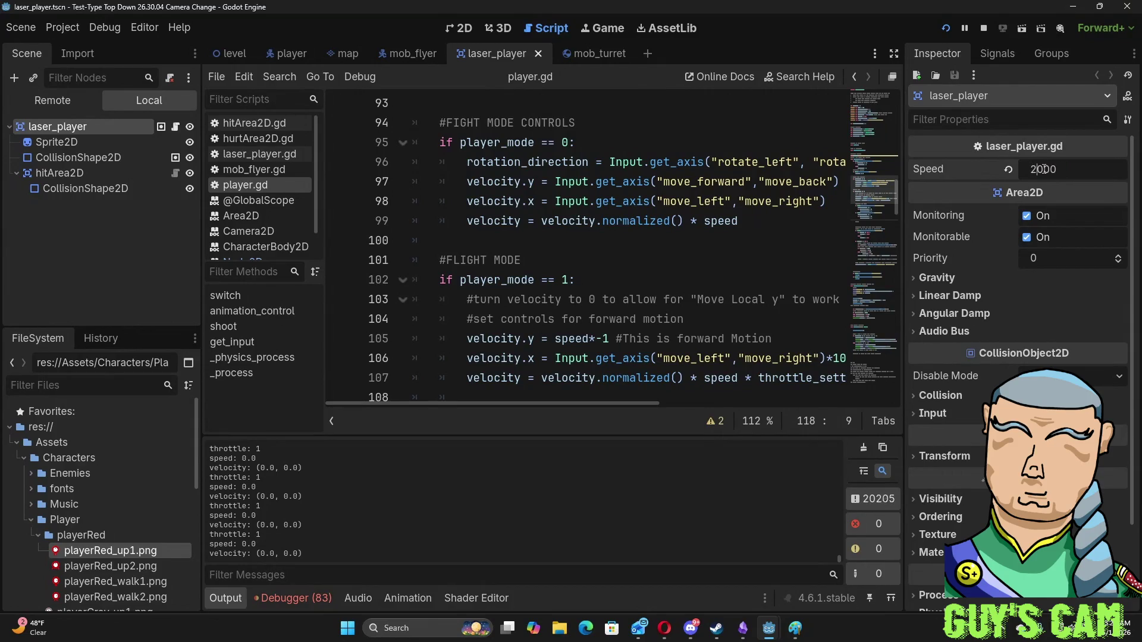
- Run and close the game, save laser_player with Speed 25000, and relaunch to fire test lasers
{"action": "key", "text": "F5"}
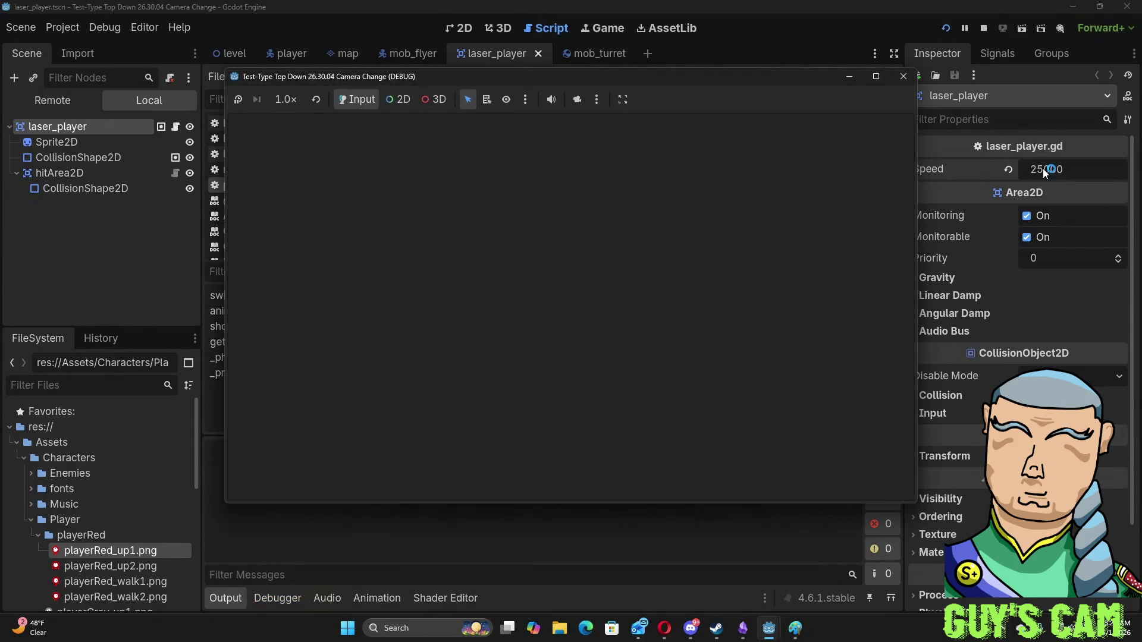
{"action": "key", "text": "w"}
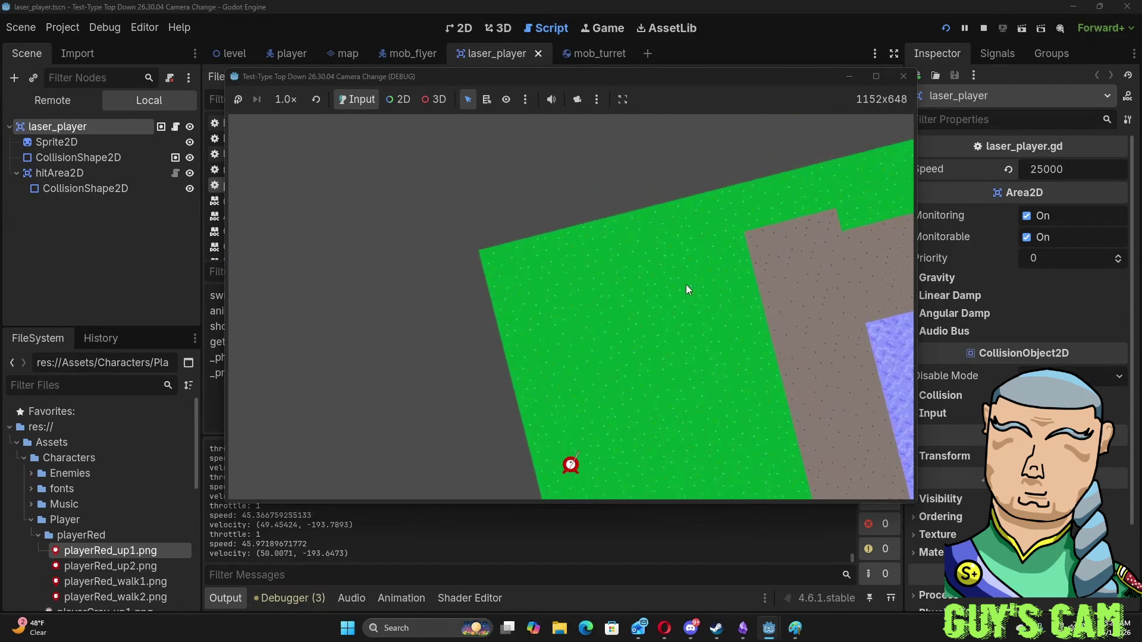
{"action": "left_click", "coordinate": [902, 77]}
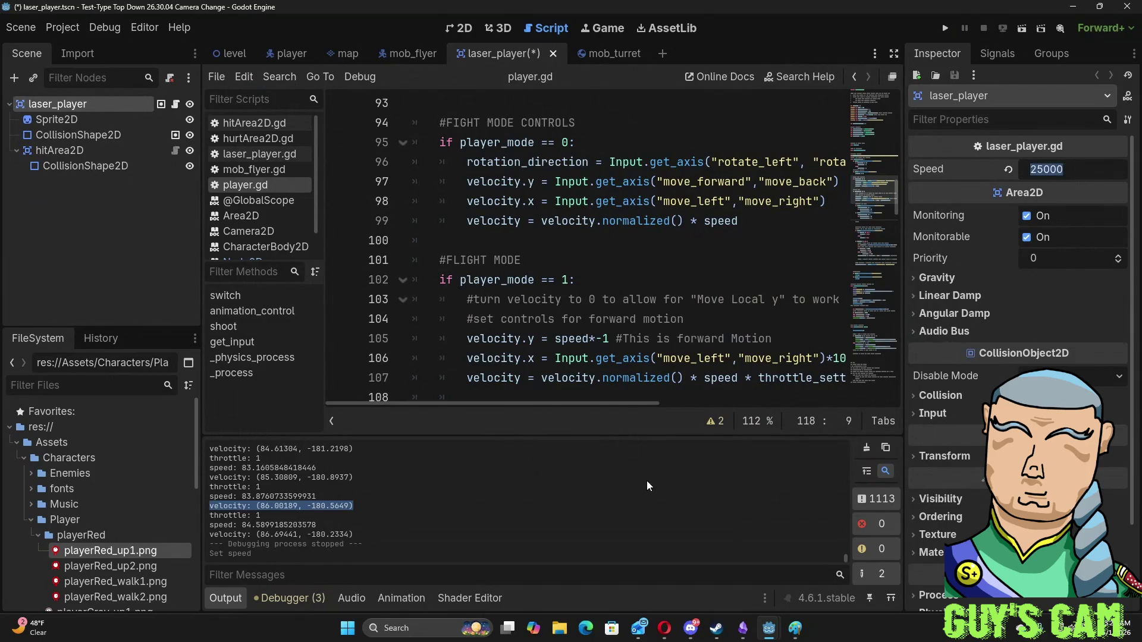
{"action": "key", "text": "F5"}
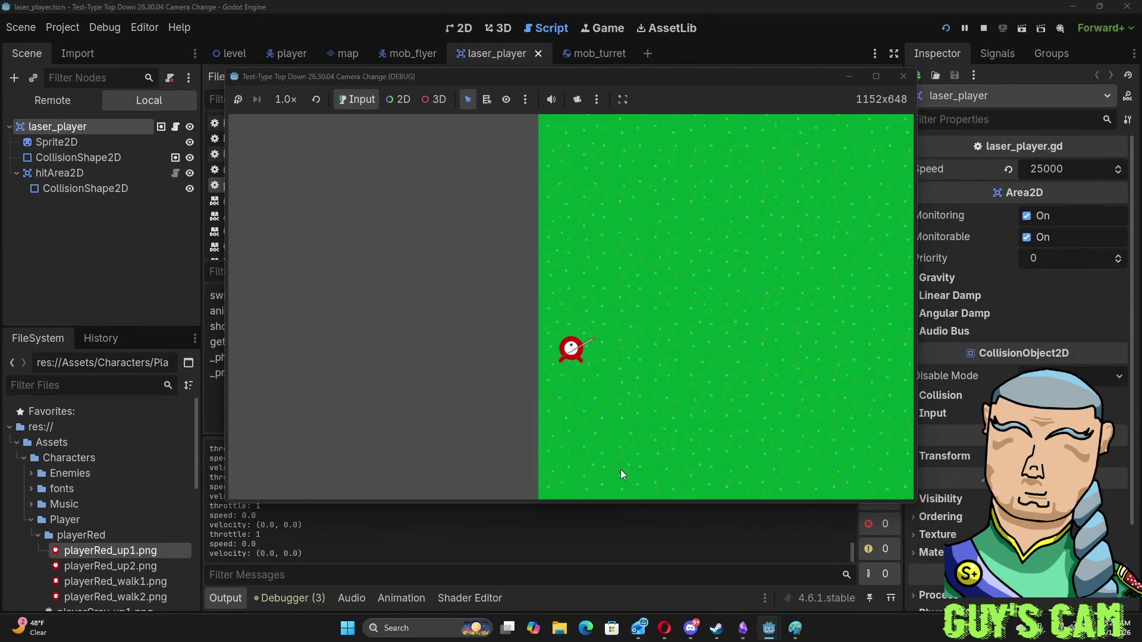
{"action": "left_click", "coordinate": [593, 315]}
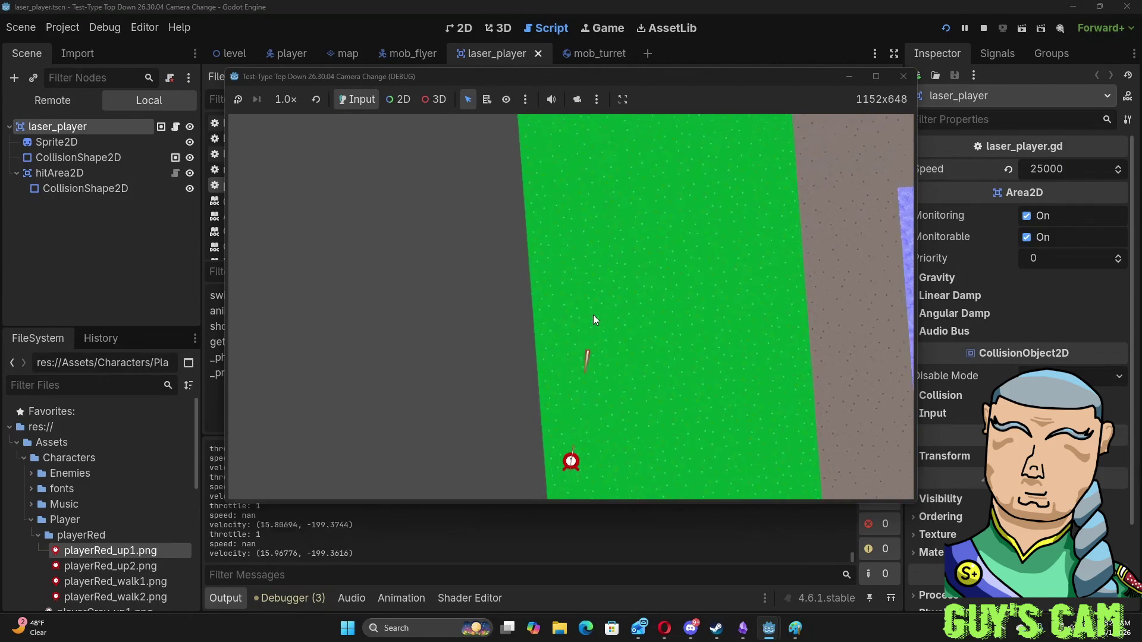